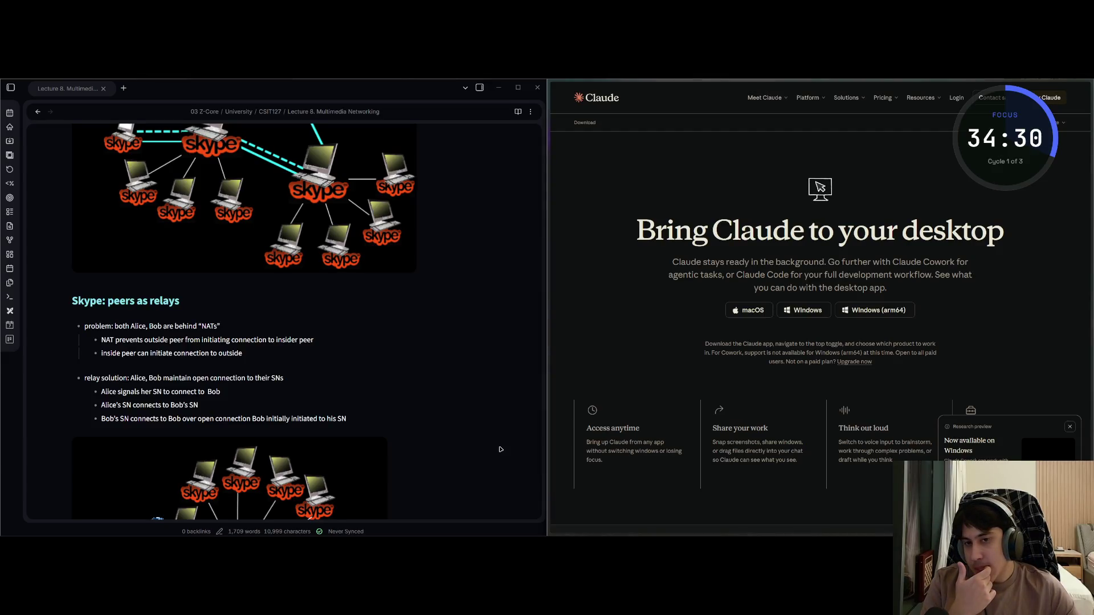
# Launch the Claude desktop app by searching 'claud' in Start, then switch to Cowork
pyautogui.moveTo(535, 536)
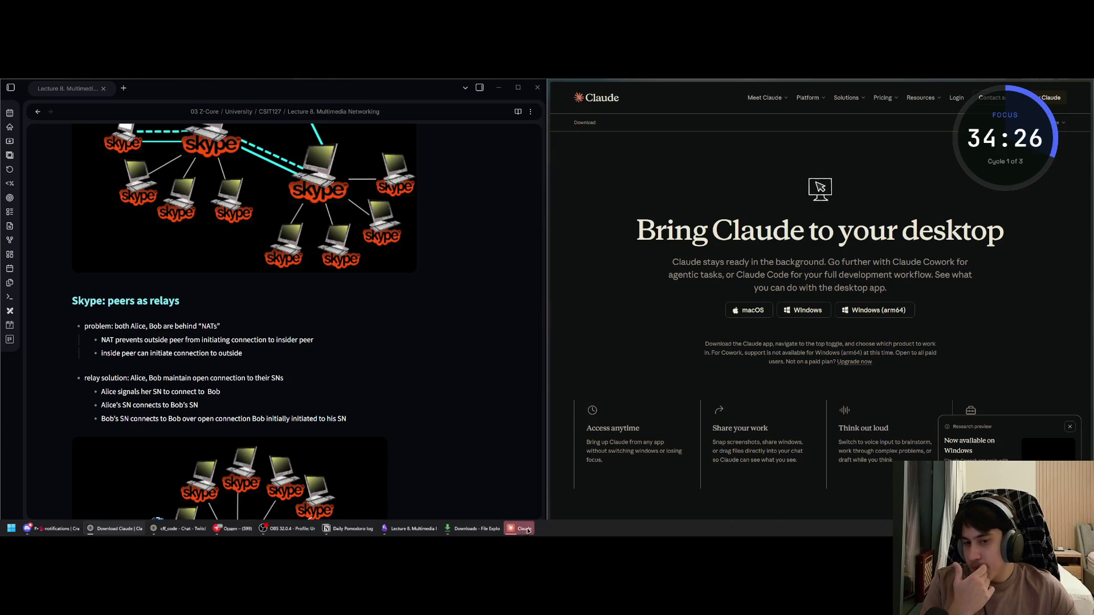
pyautogui.click(523, 530)
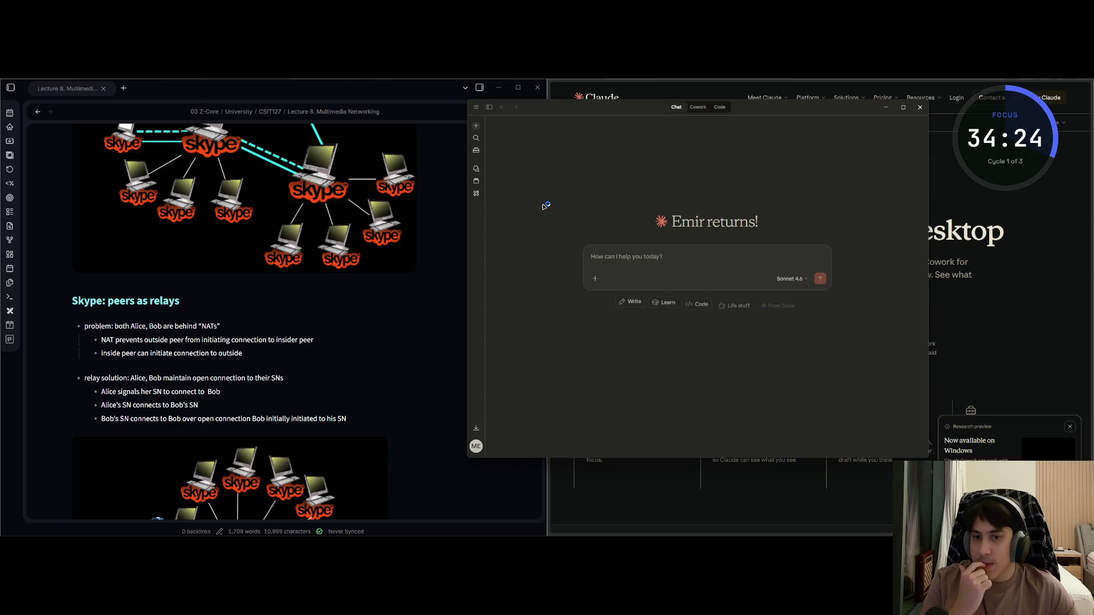
pyautogui.press('super')
pyautogui.write('clad')
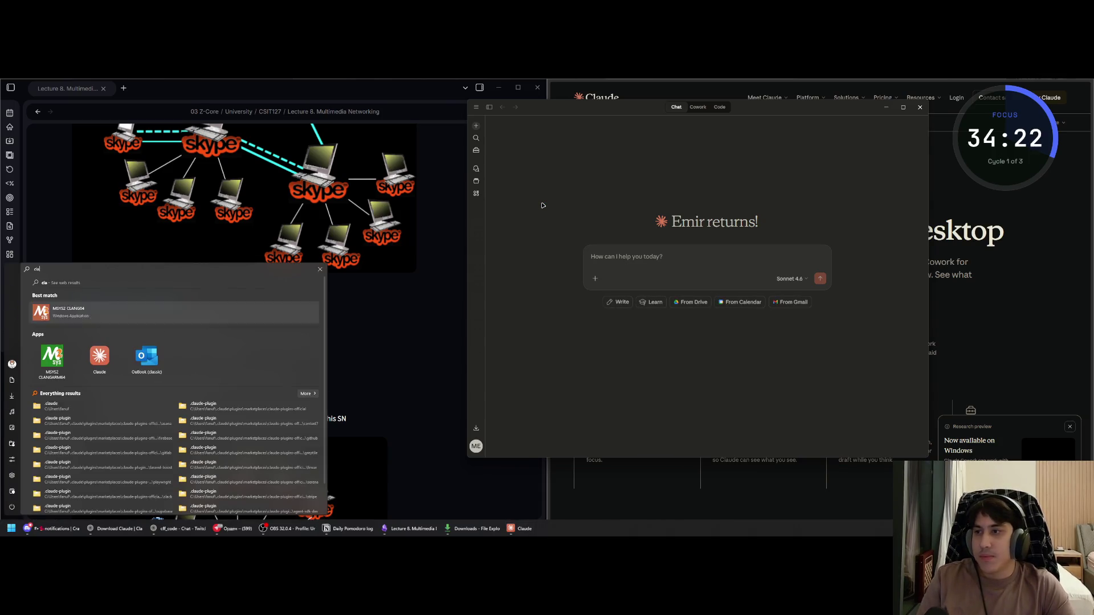
pyautogui.press('BackSpace')
pyautogui.write('ud')
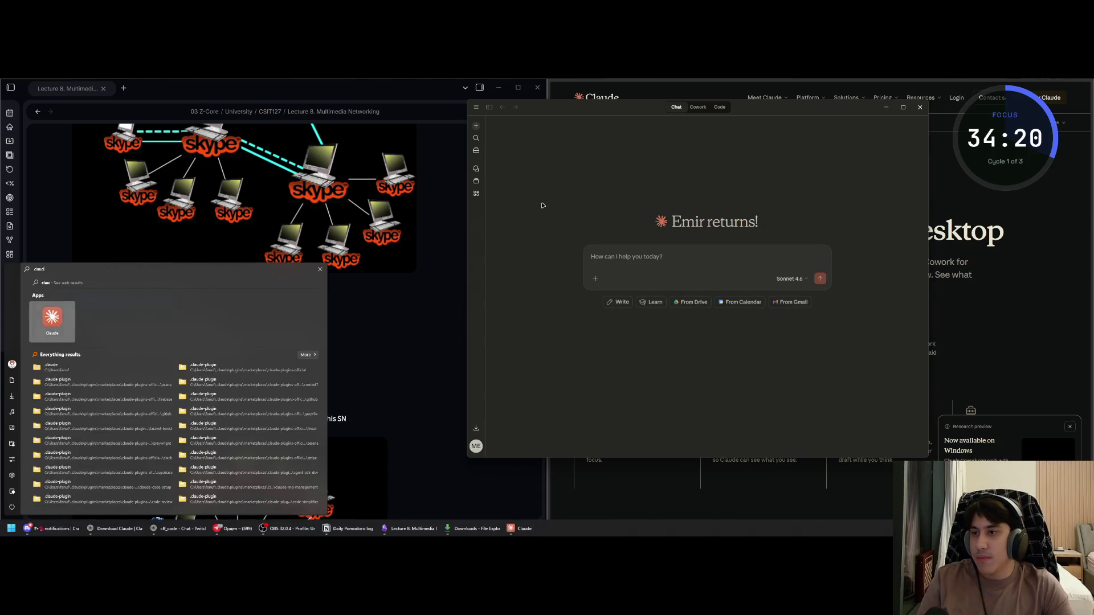
pyautogui.click(50, 341)
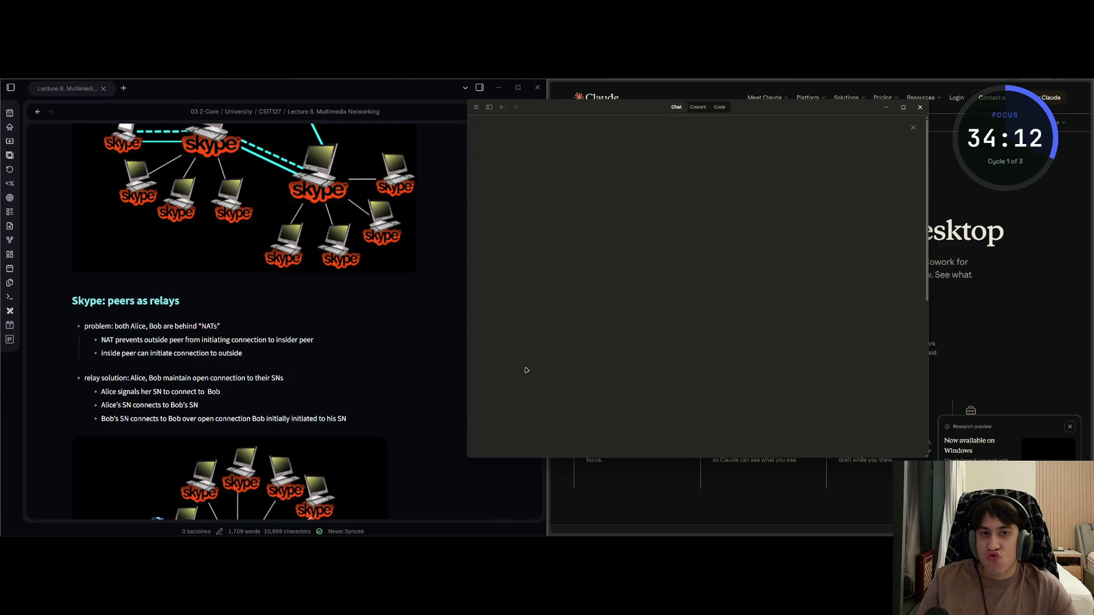
pyautogui.scroll(-2, 525, 371)
pyautogui.click(558, 258)
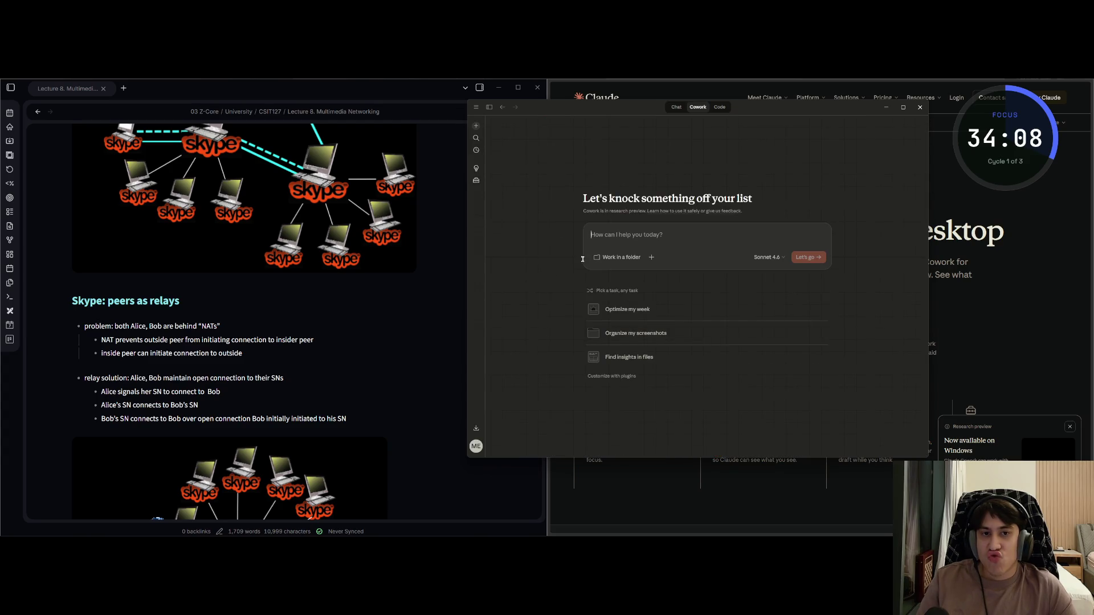
# Start choosing a Cowork work folder, cancel it, and open the plugin browser
pyautogui.click(591, 257)
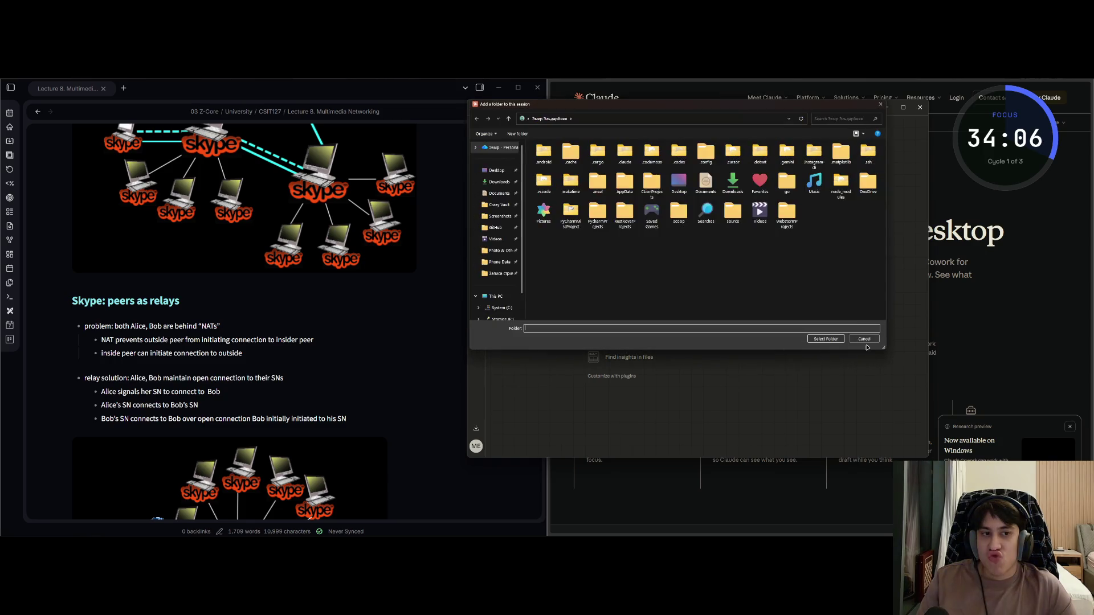
pyautogui.click(865, 340)
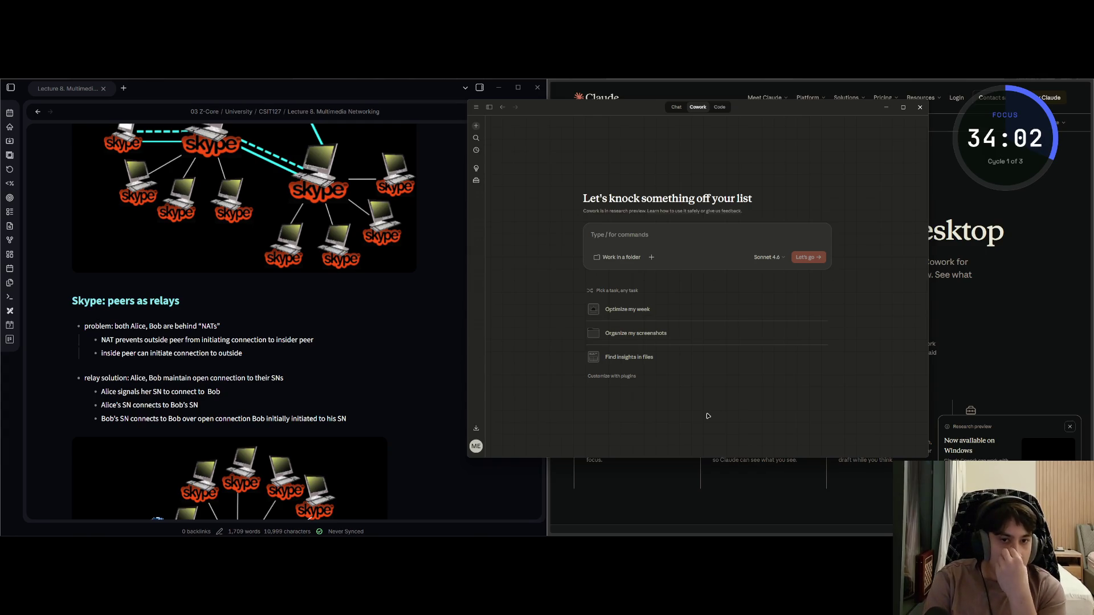
pyautogui.click(614, 377)
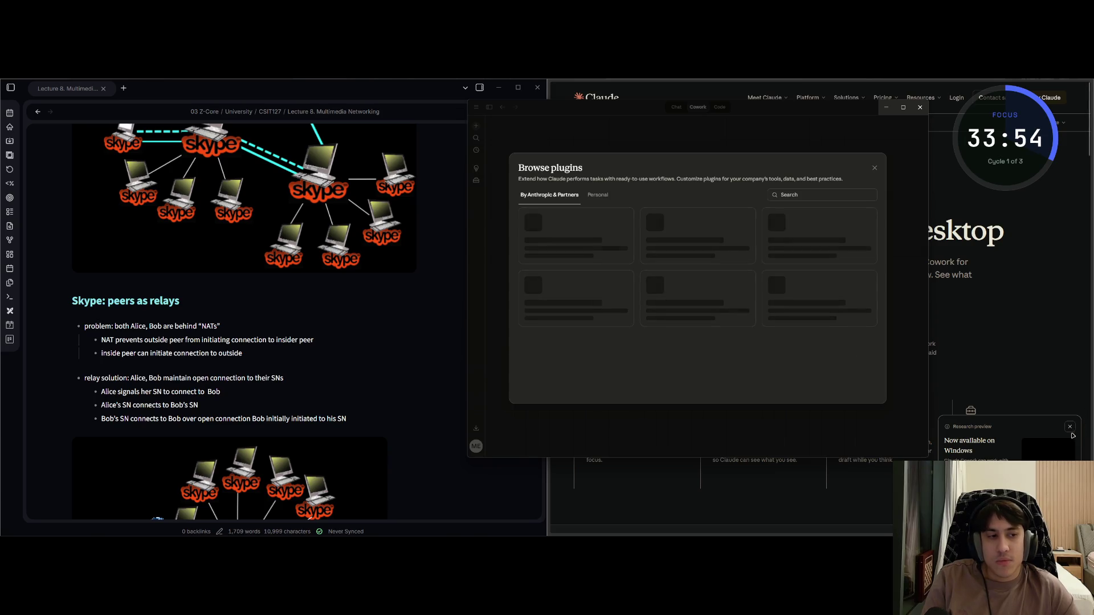
# Dismiss the webpage's Windows popup, view the Anthropic & Partners plugins, then close the browser
pyautogui.click(1070, 427)
pyautogui.click(542, 410)
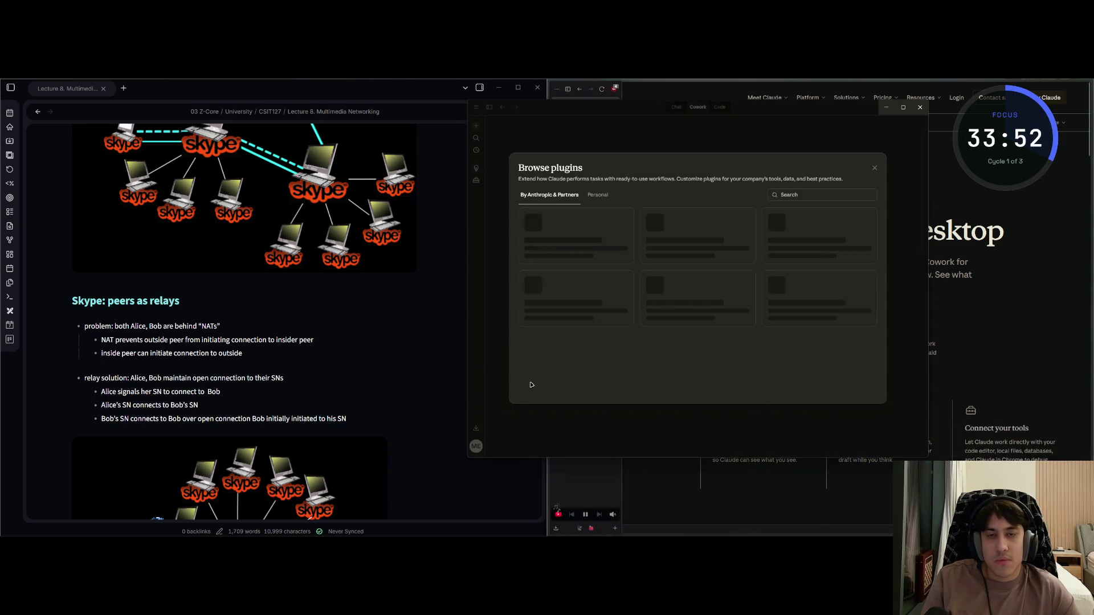
pyautogui.click(554, 195)
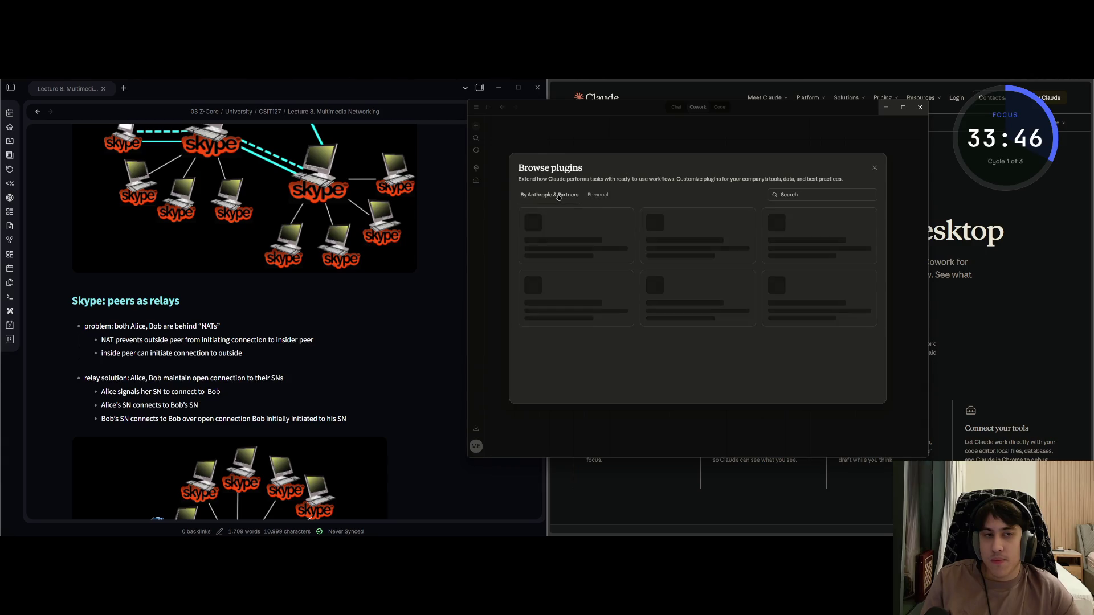
pyautogui.click(554, 148)
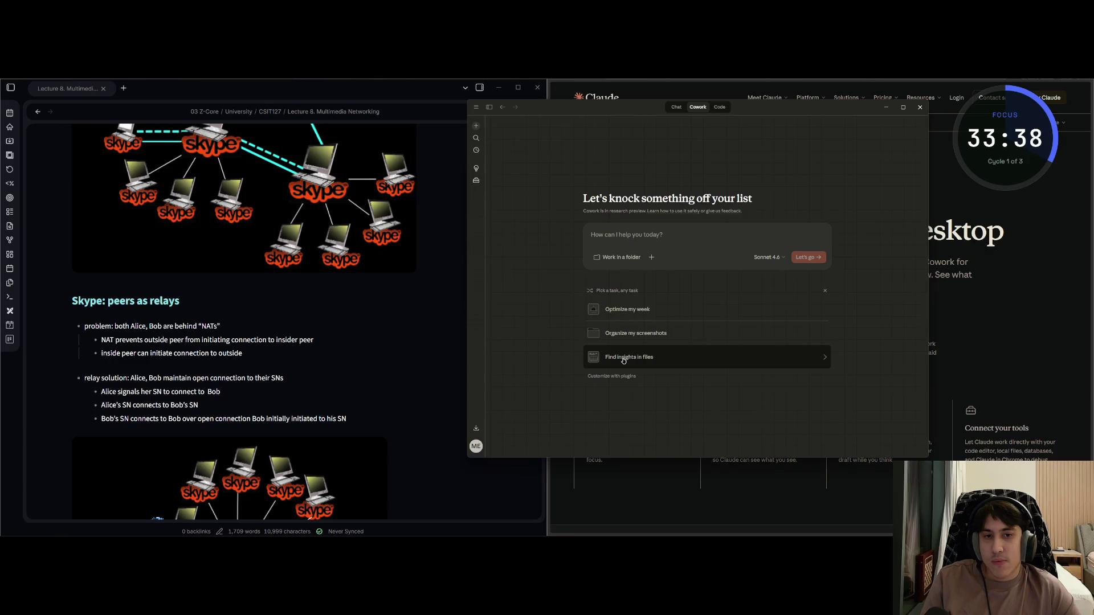
# Browse the Claude apps and extensions page, view and close the mobile QR codes, then switch to Code
pyautogui.click(476, 428)
pyautogui.scroll(-3, 572, 368)
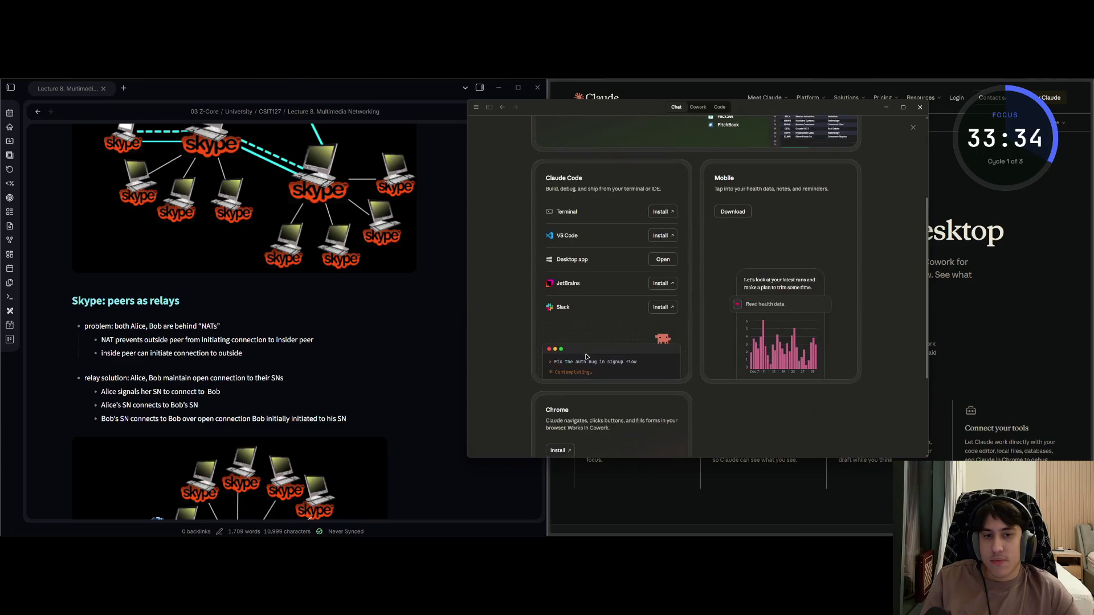
pyautogui.scroll(-3, 600, 350)
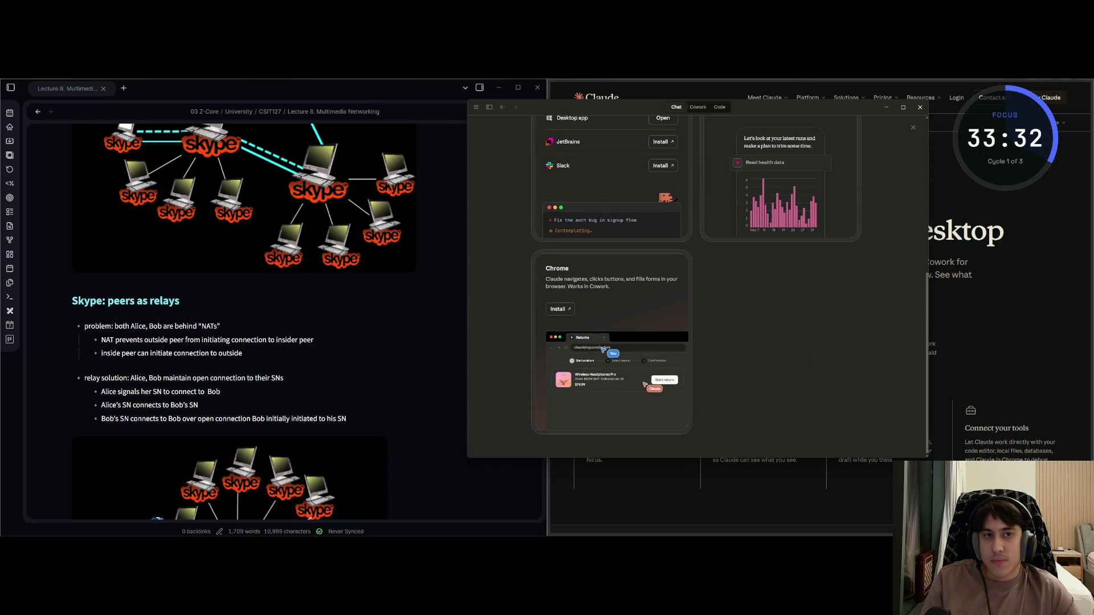
pyautogui.scroll(3, 601, 350)
pyautogui.scroll(1, 725, 278)
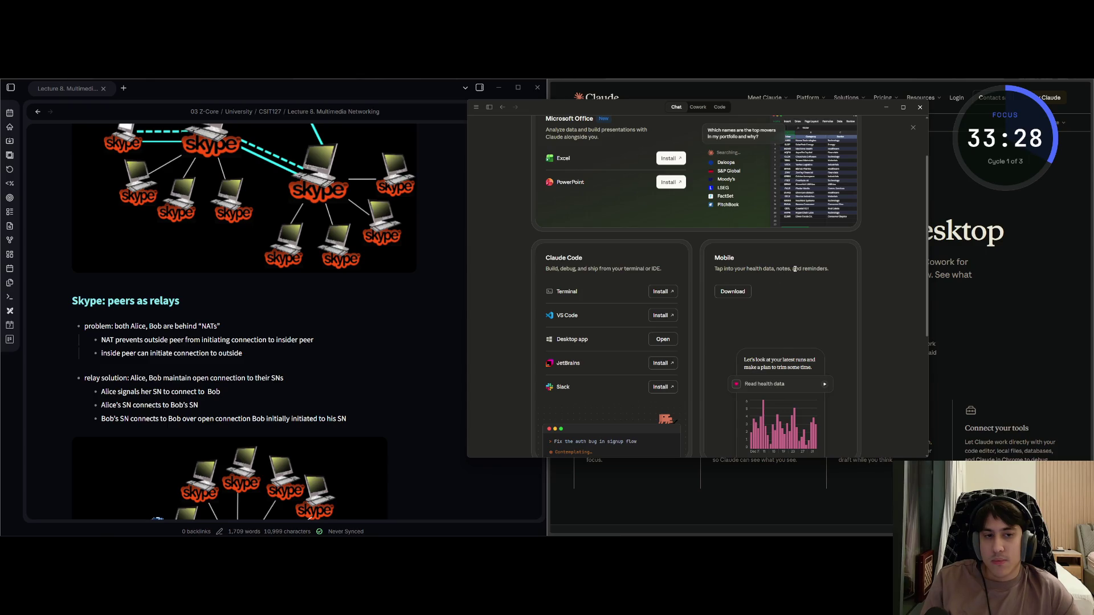
pyautogui.click(732, 291)
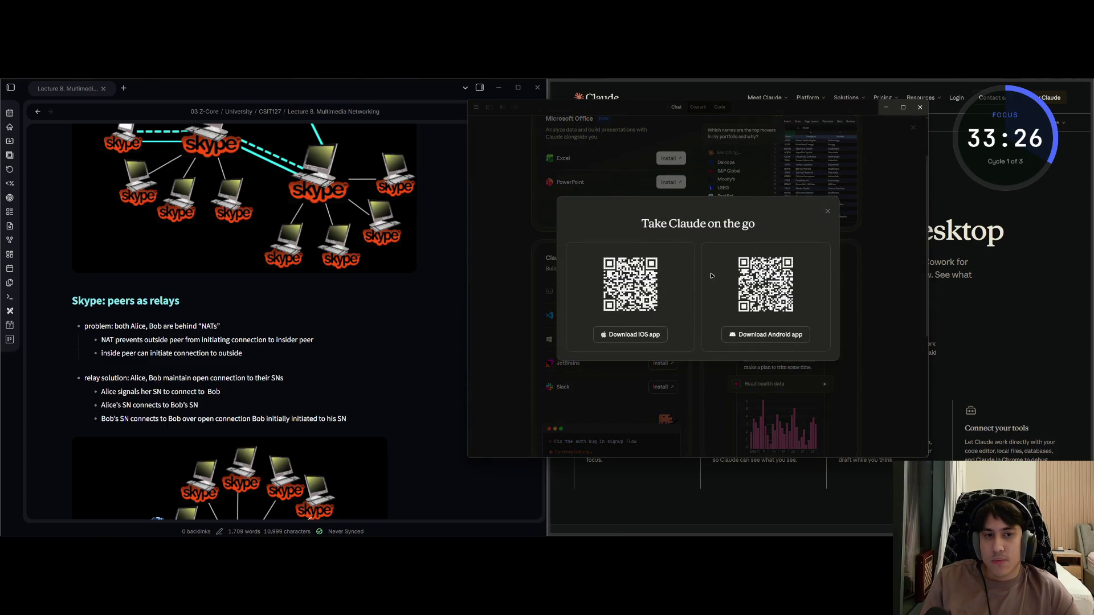
pyautogui.click(827, 215)
pyautogui.scroll(1, 702, 301)
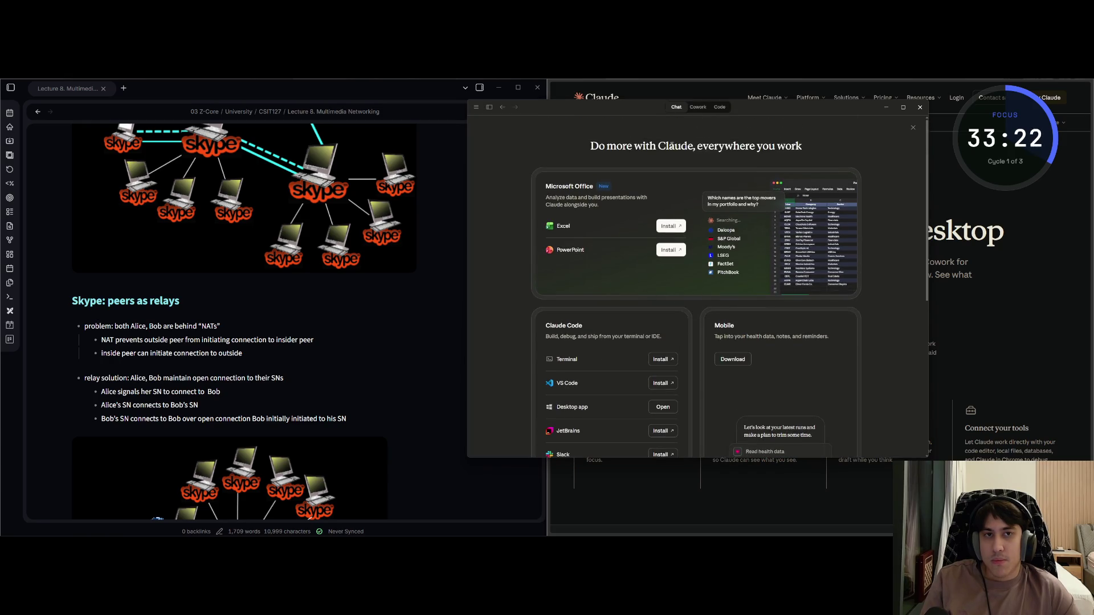
pyautogui.click(720, 107)
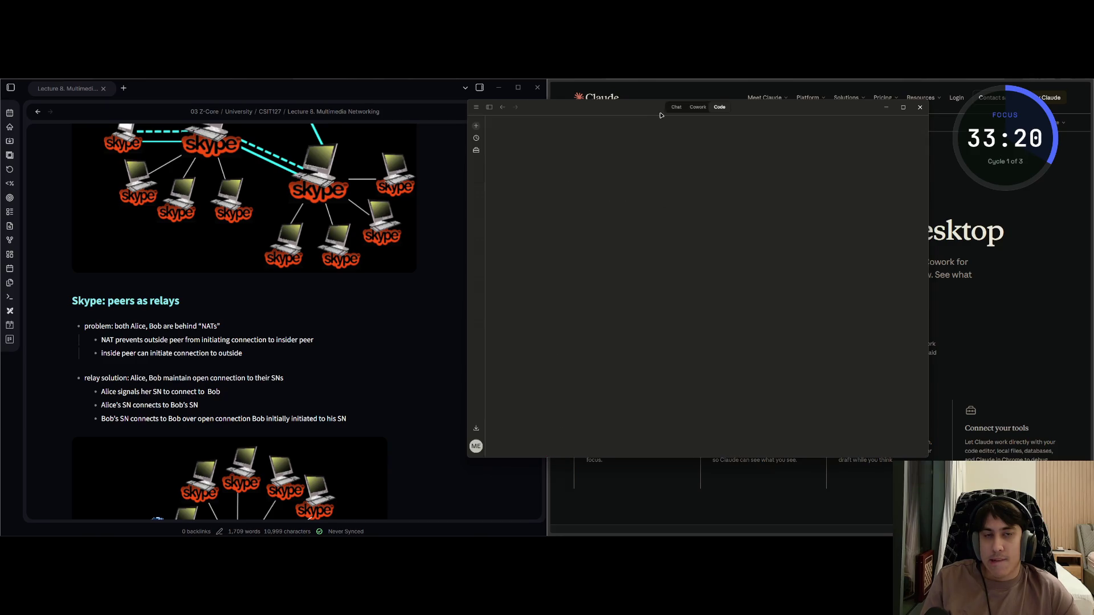
# Launch ChatGPT via Start search 'chat', open its settings, and move the window left
pyautogui.press('super')
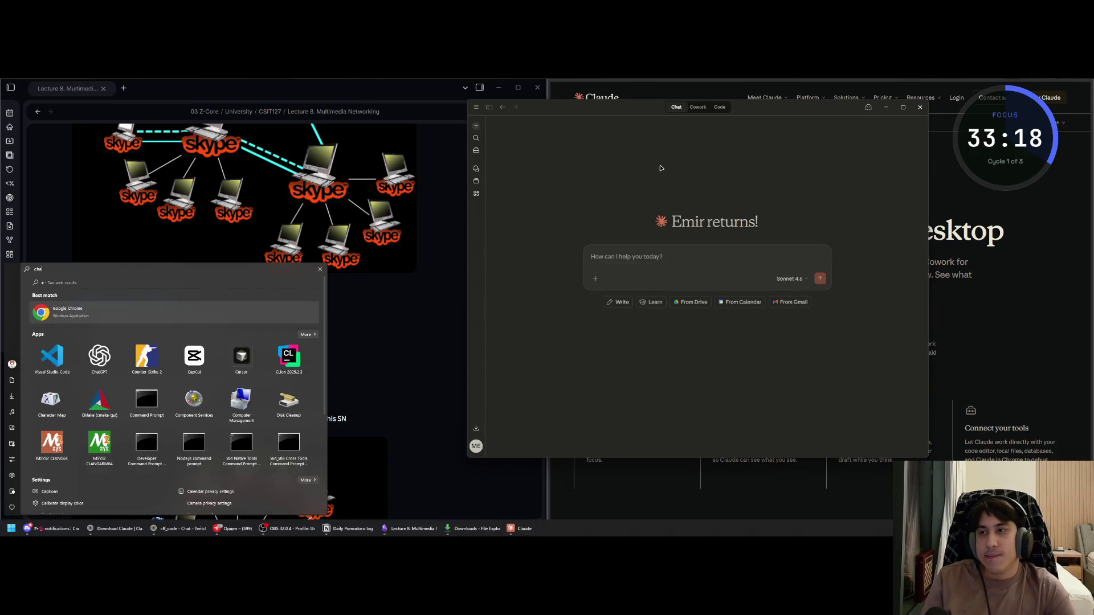
pyautogui.write('chat')
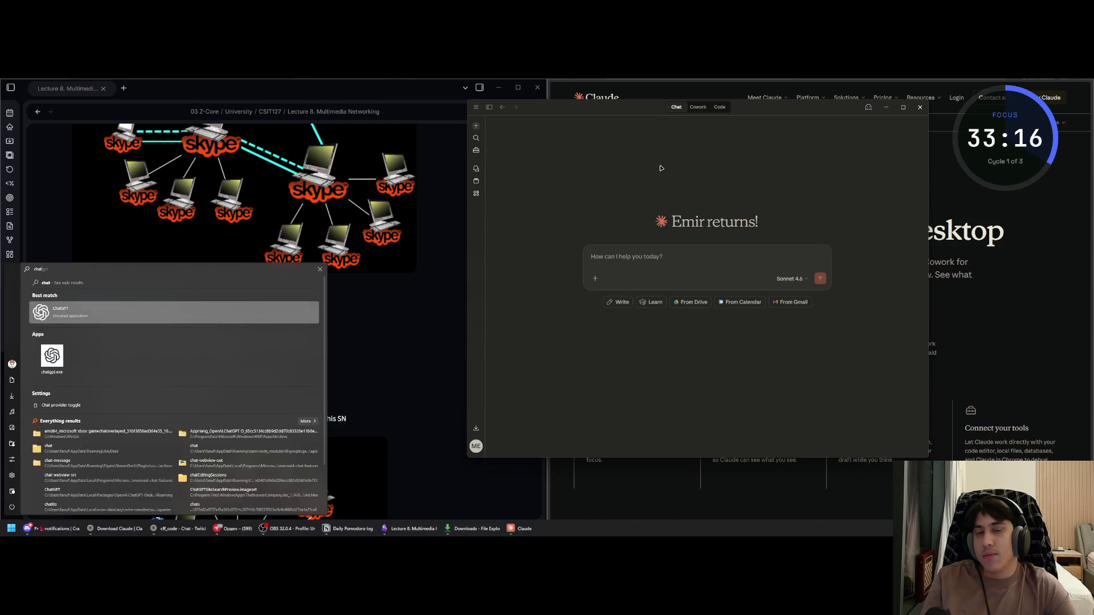
pyautogui.press('Return')
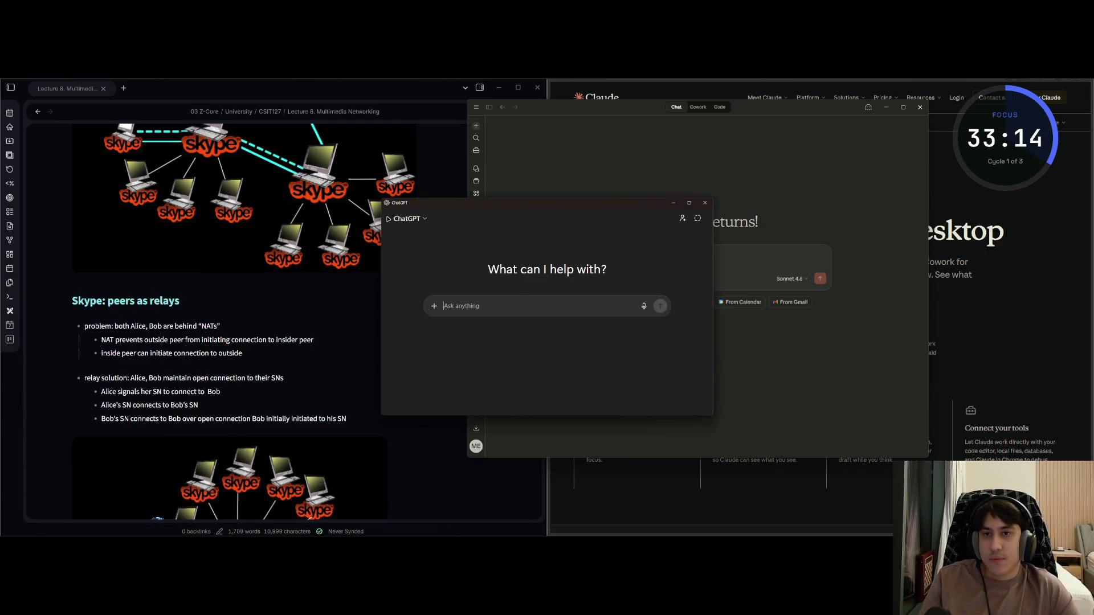
pyautogui.click(396, 218)
pyautogui.click(416, 402)
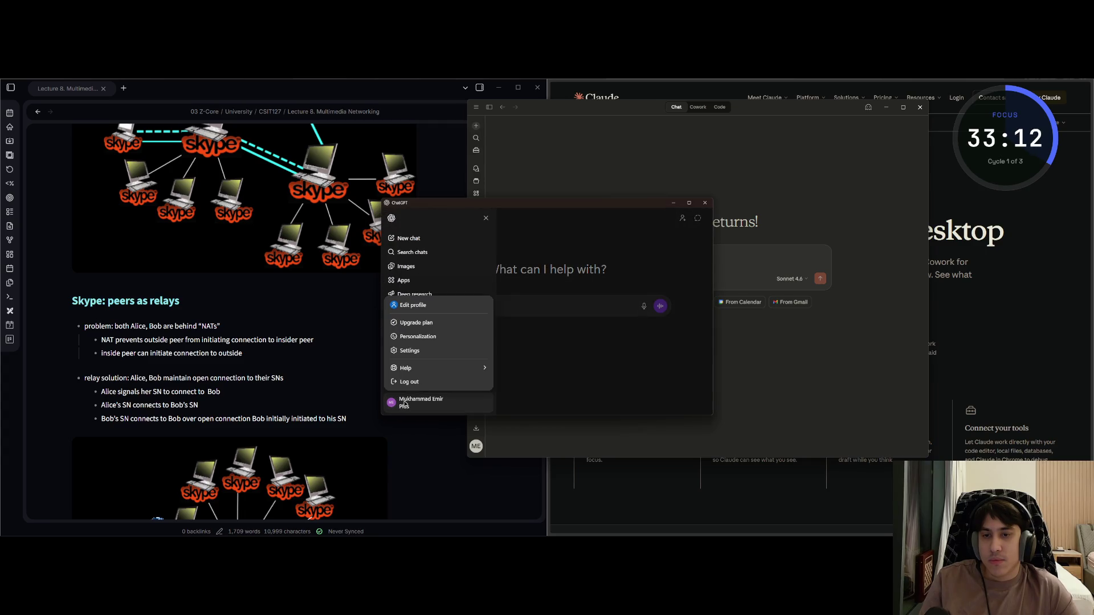
pyautogui.click(416, 351)
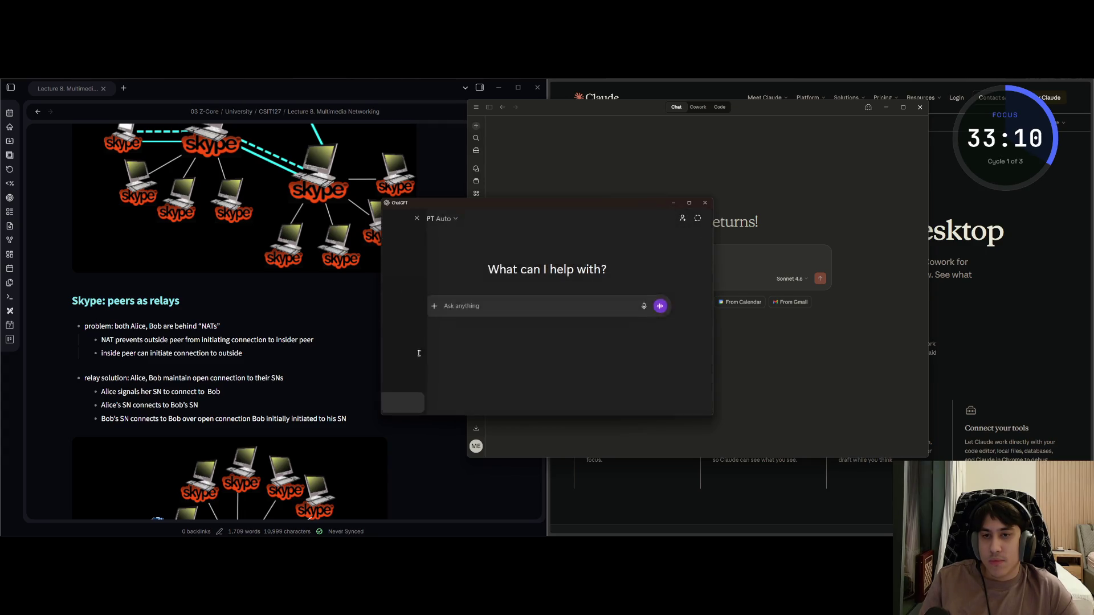
pyautogui.moveTo(524, 212); pyautogui.dragTo(290, 208)
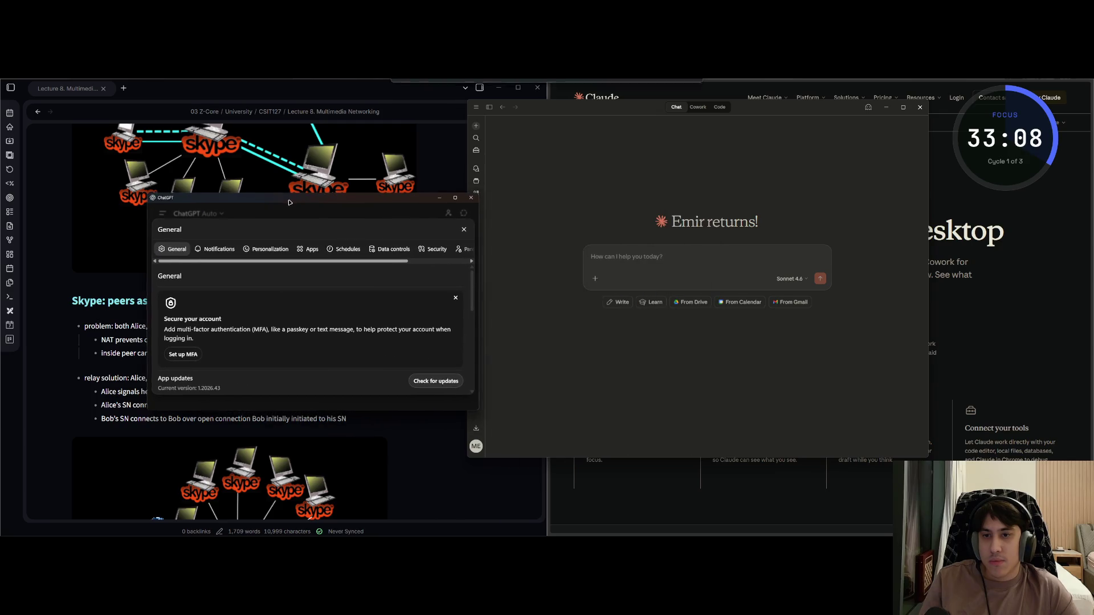
pyautogui.press('Escape')
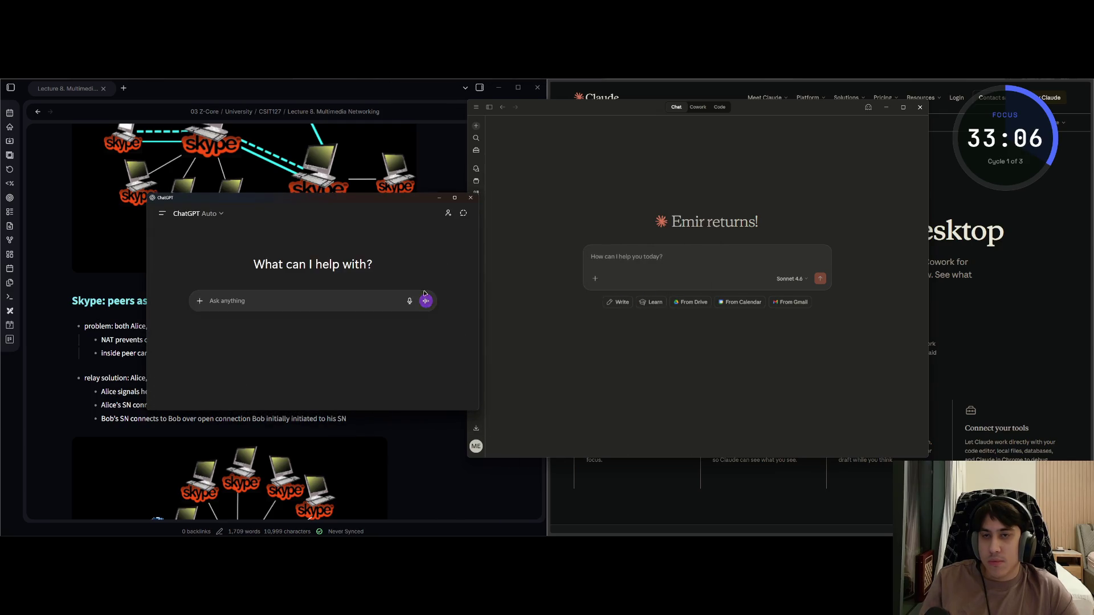
# Reopen ChatGPT settings, check shared links in Data controls, and export the account's data
pyautogui.click(163, 215)
pyautogui.click(177, 397)
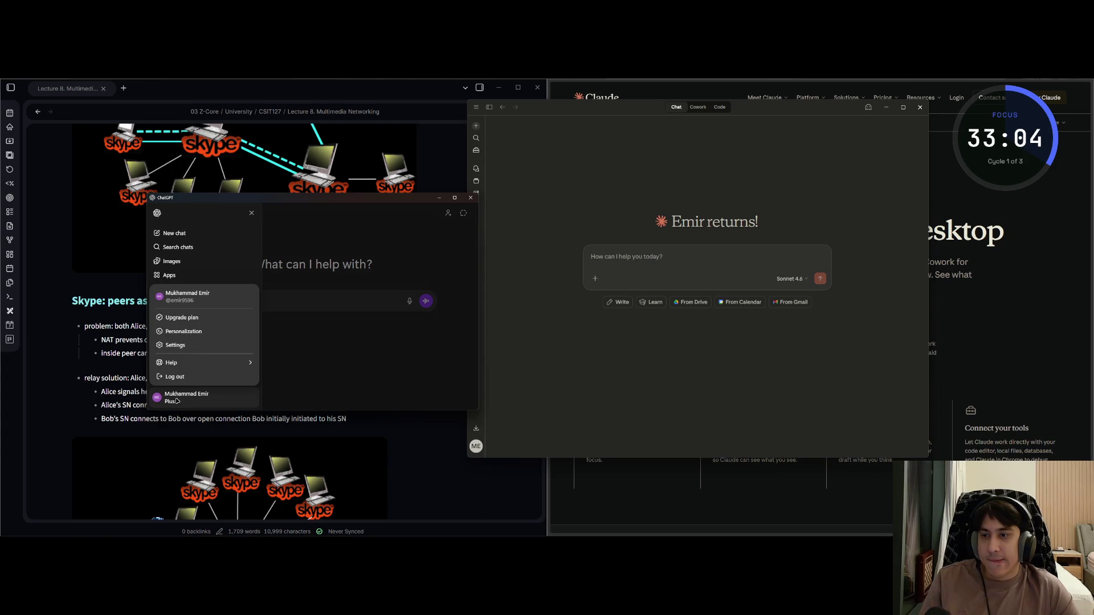
pyautogui.click(188, 346)
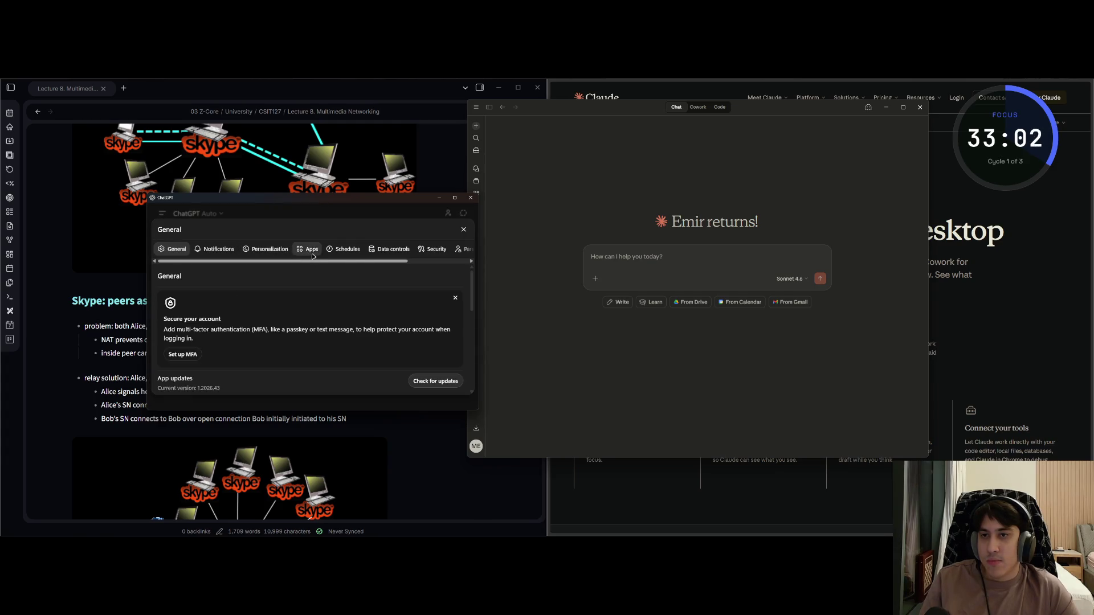
pyautogui.click(393, 250)
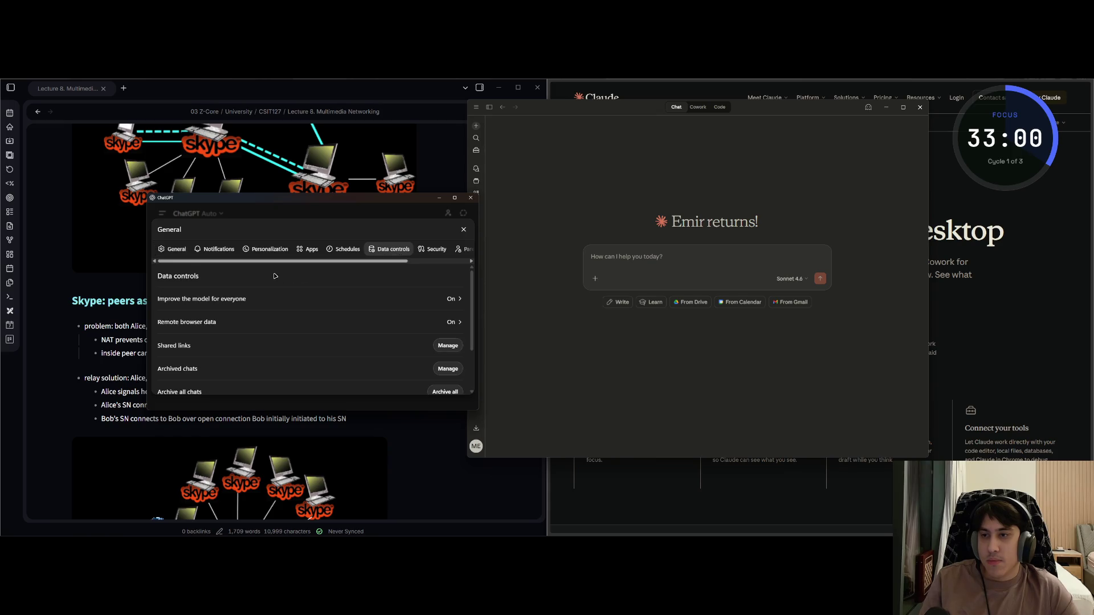
pyautogui.click(440, 347)
pyautogui.scroll(-2, 409, 343)
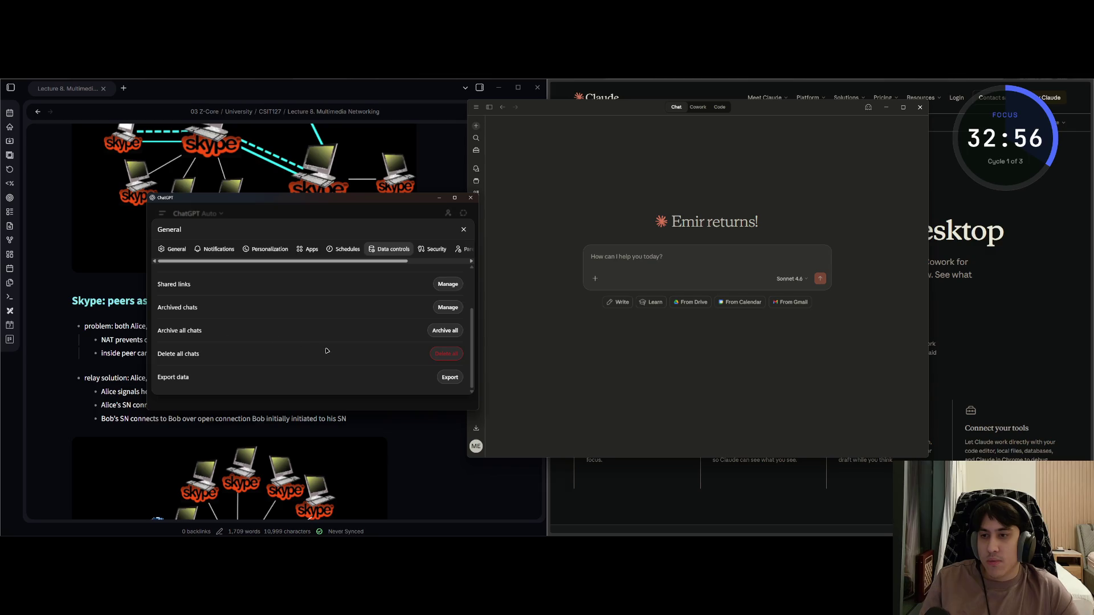
pyautogui.scroll(2, 439, 379)
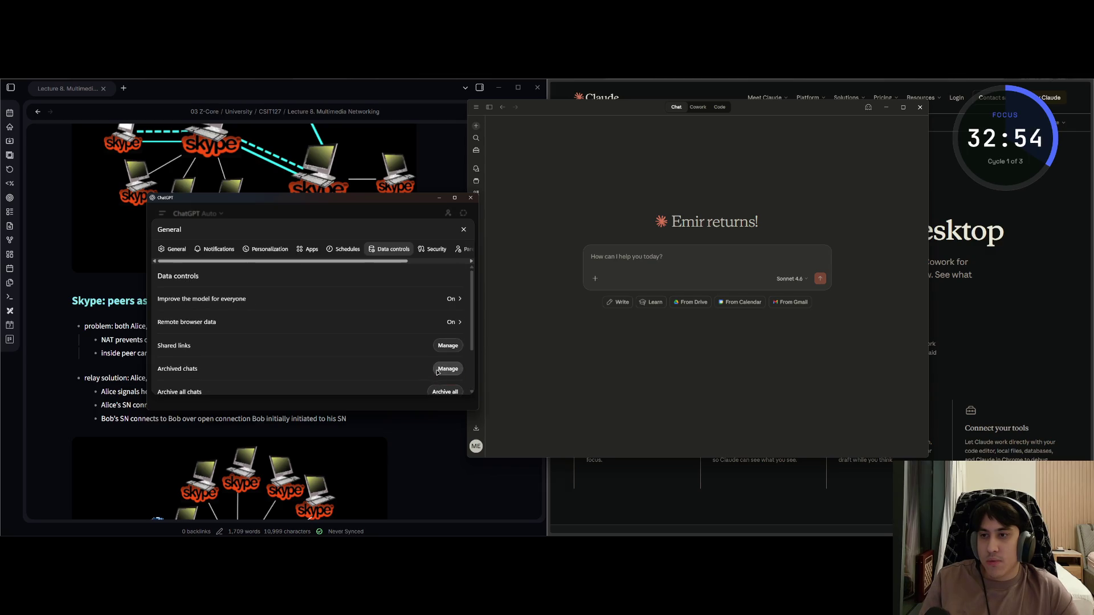
pyautogui.scroll(-2, 451, 380)
pyautogui.click(459, 378)
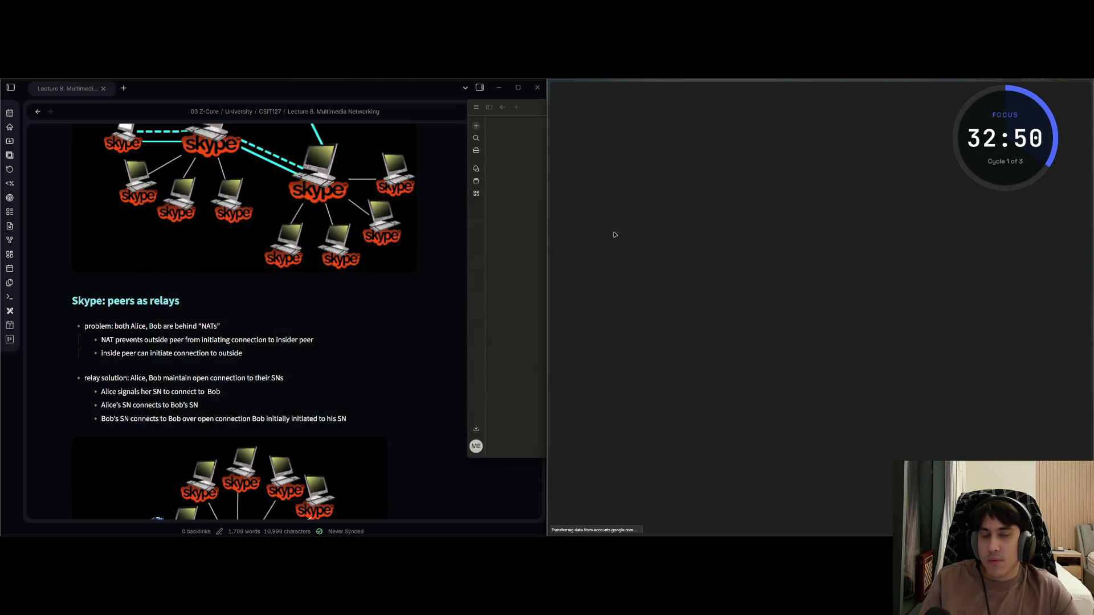
# Continue Google sign-in with the entered email, closing the Bitwarden popup and cancelling the passkey prompt
pyautogui.click(1057, 322)
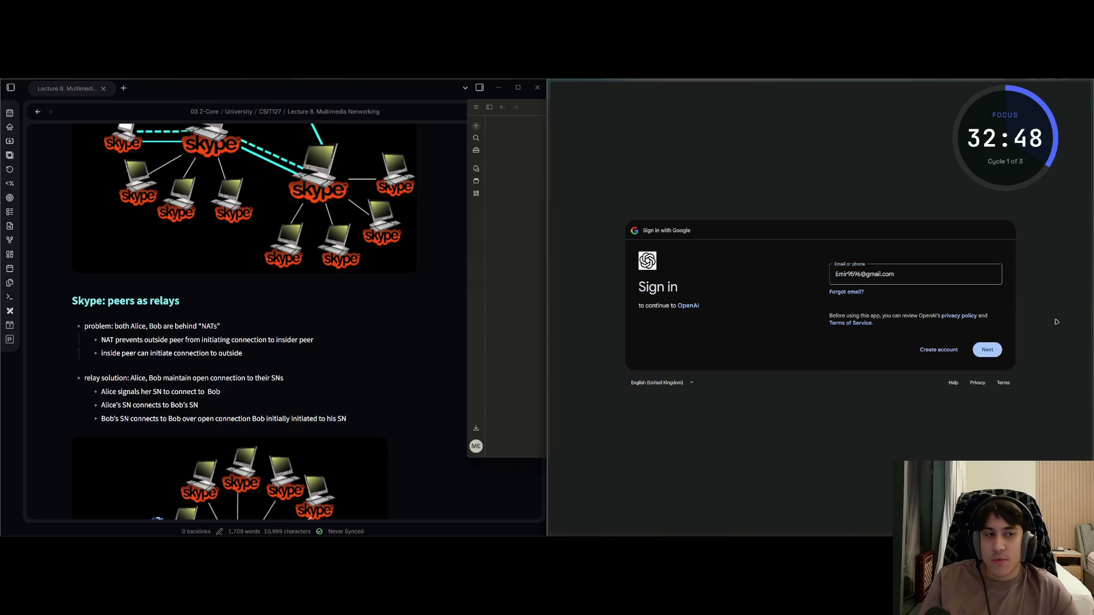
pyautogui.click(984, 351)
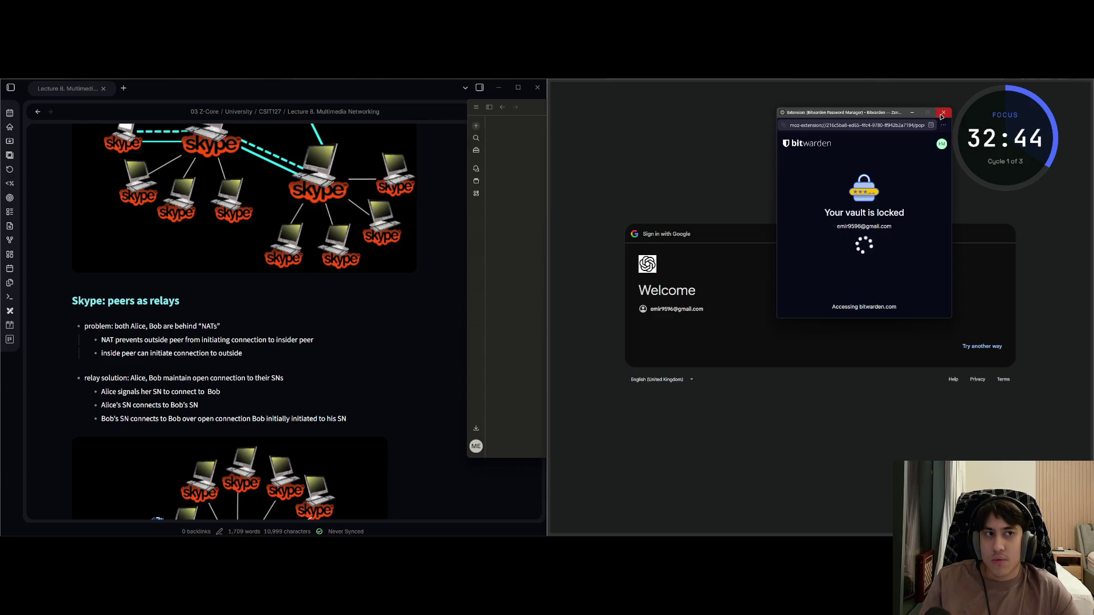
pyautogui.click(941, 115)
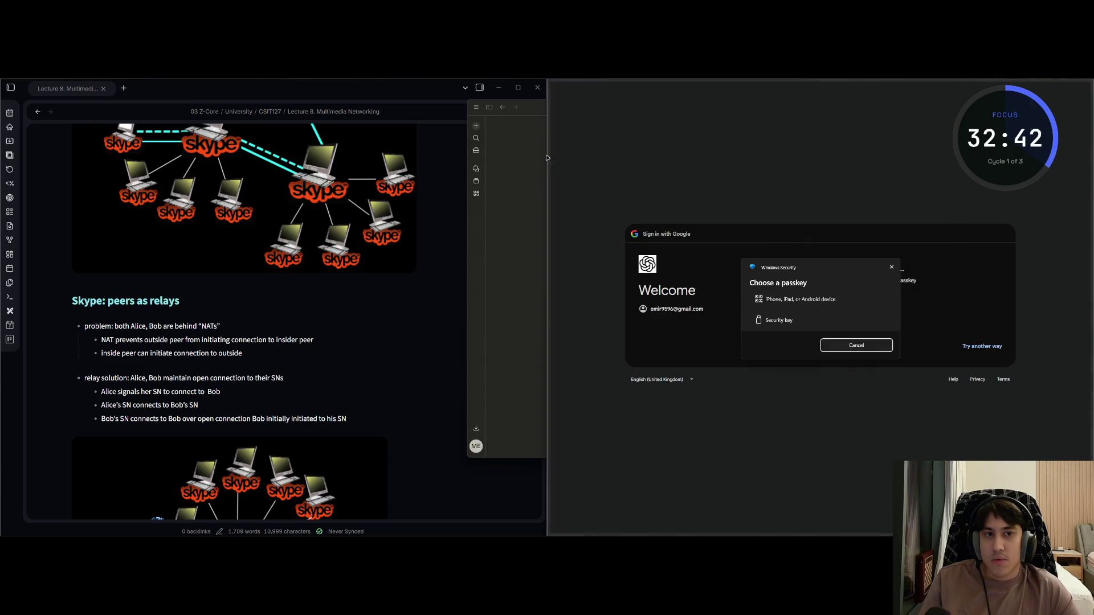
pyautogui.click(892, 267)
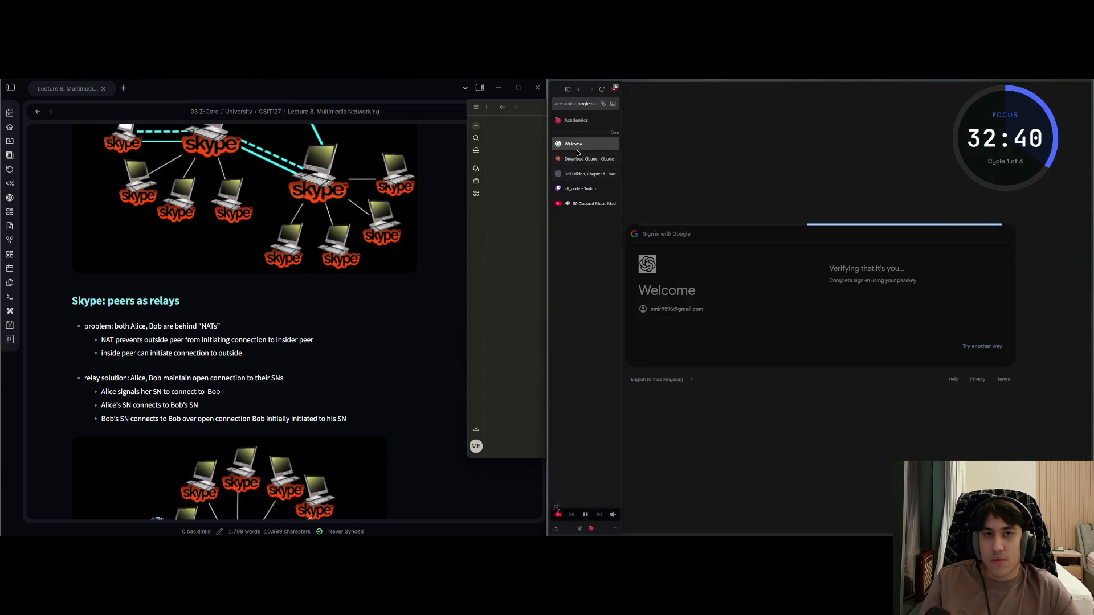
pyautogui.click(589, 143)
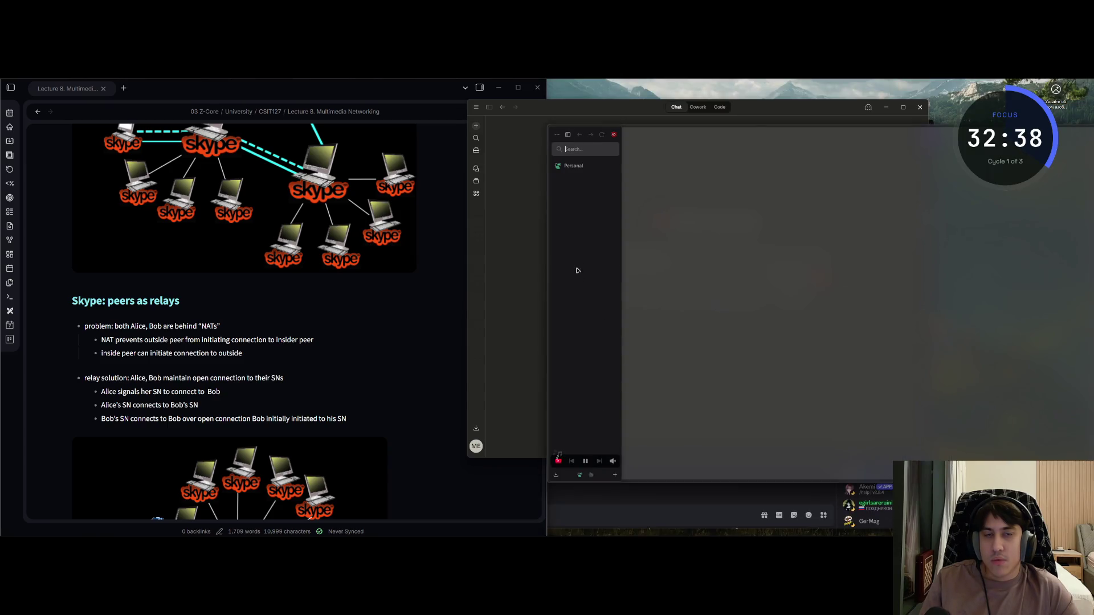
# Summon the ChatGPT companion window with Alt+Space and open Settings from the account menu
pyautogui.press('super')
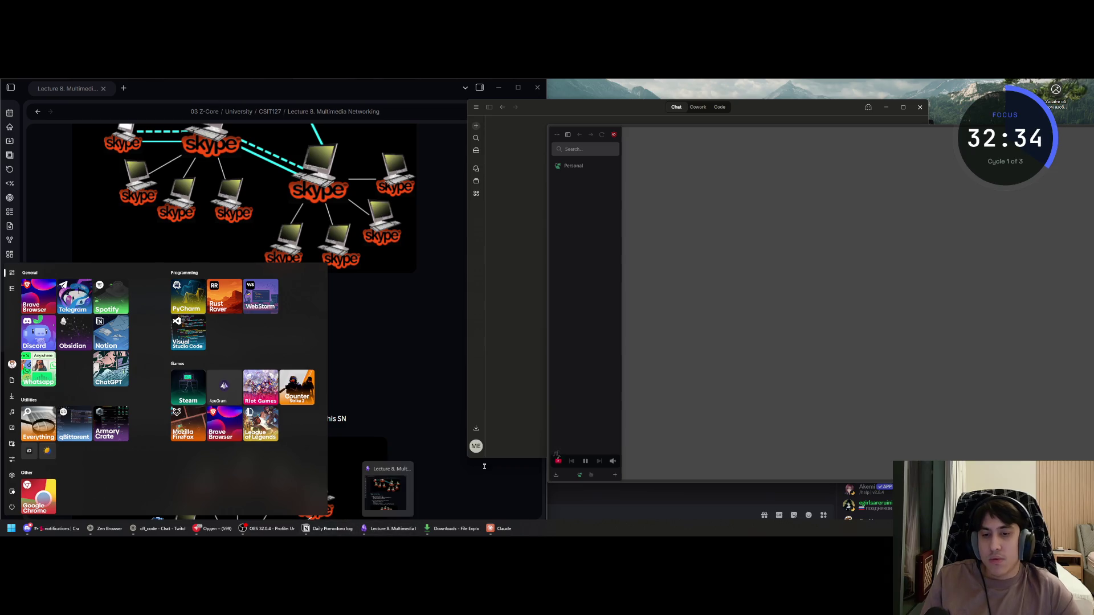
pyautogui.write('s')
pyautogui.press('BackSpace')
pyautogui.press('Escape')
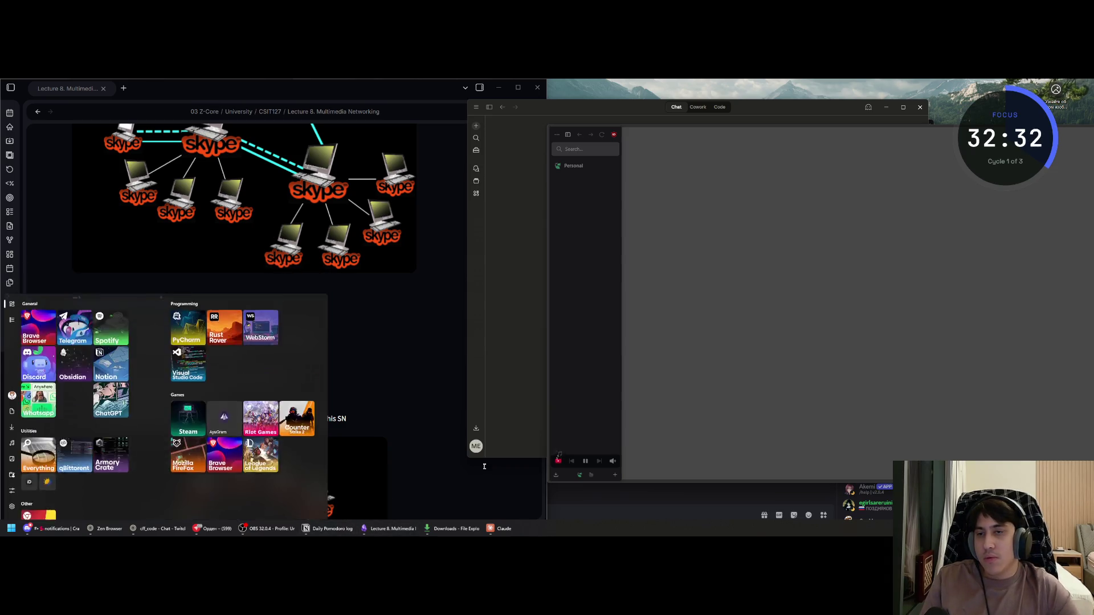
pyautogui.press('Escape')
pyautogui.hotkey('alt', 'space')
pyautogui.click(169, 225)
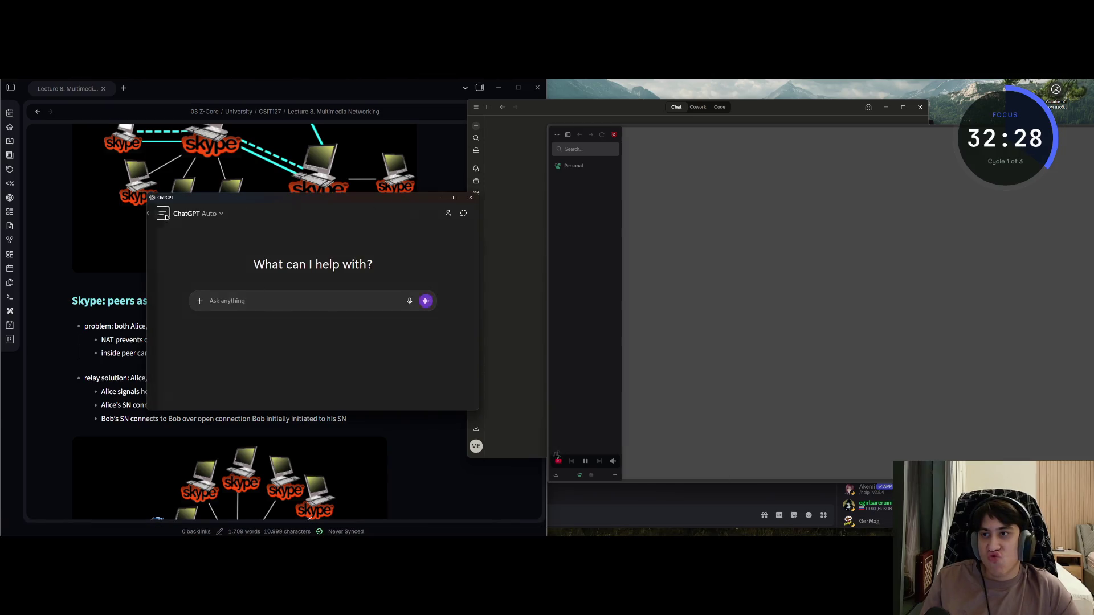
pyautogui.click(155, 214)
pyautogui.click(182, 397)
pyautogui.click(178, 347)
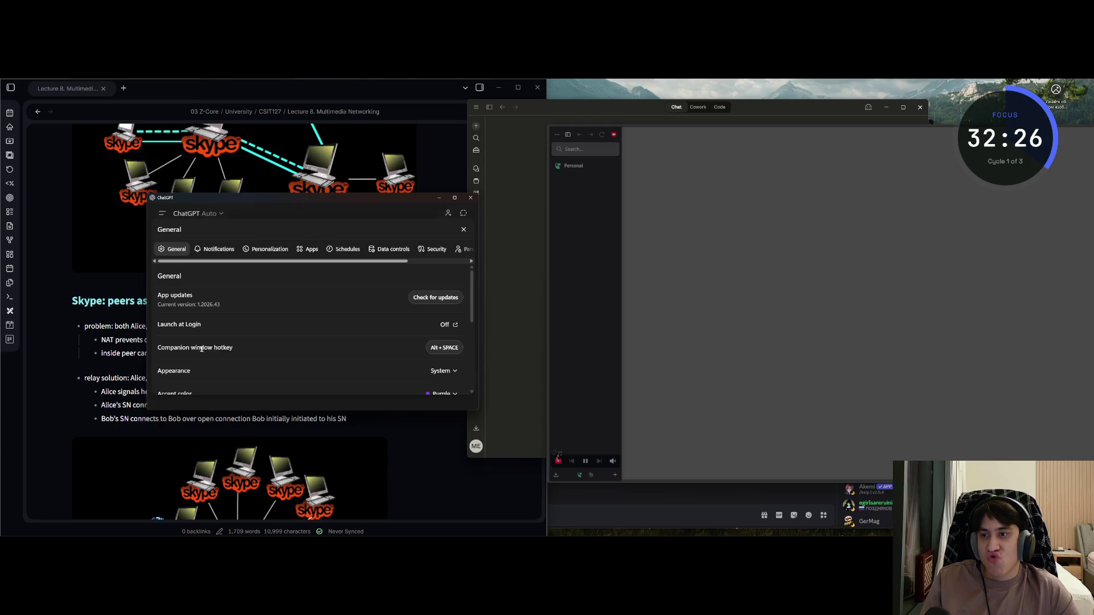
# Request a chat-data export with Export under Data controls
pyautogui.scroll(-1, 350, 296)
pyautogui.click(391, 249)
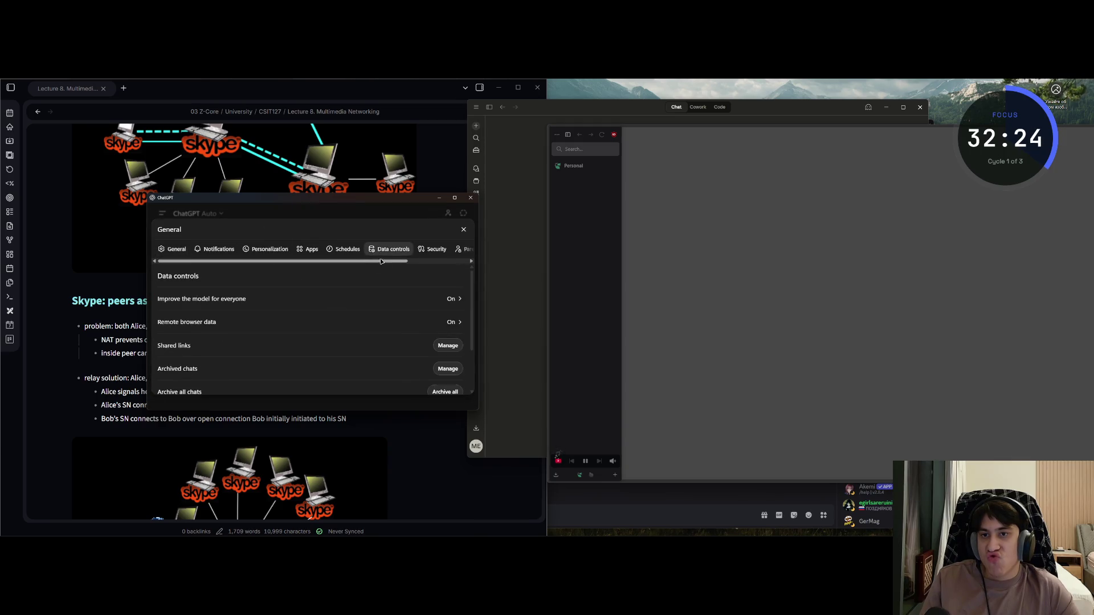
pyautogui.scroll(-3, 411, 351)
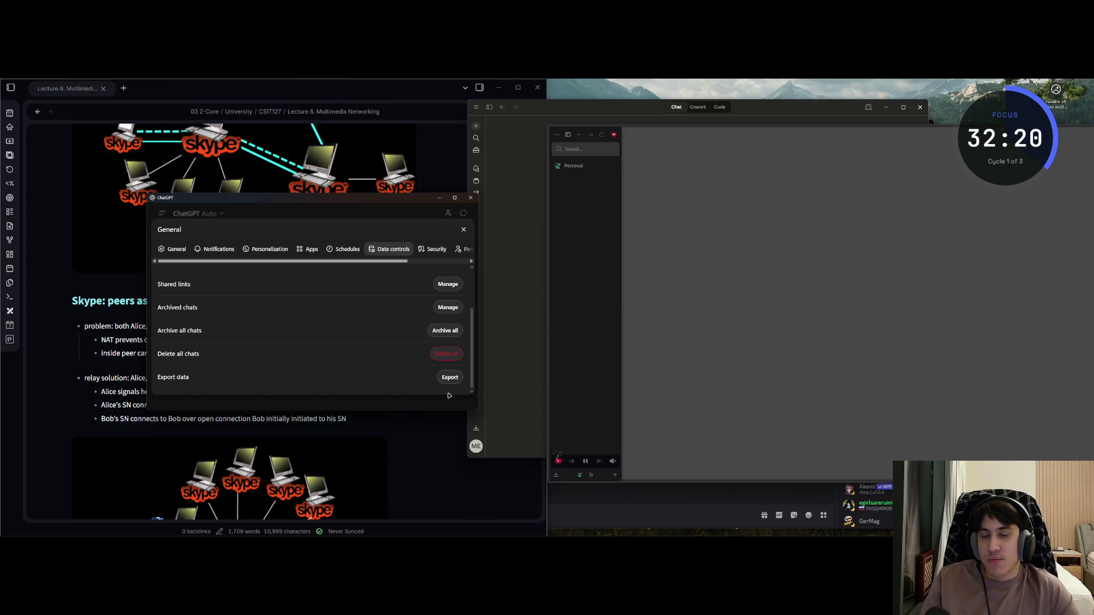
pyautogui.click(450, 377)
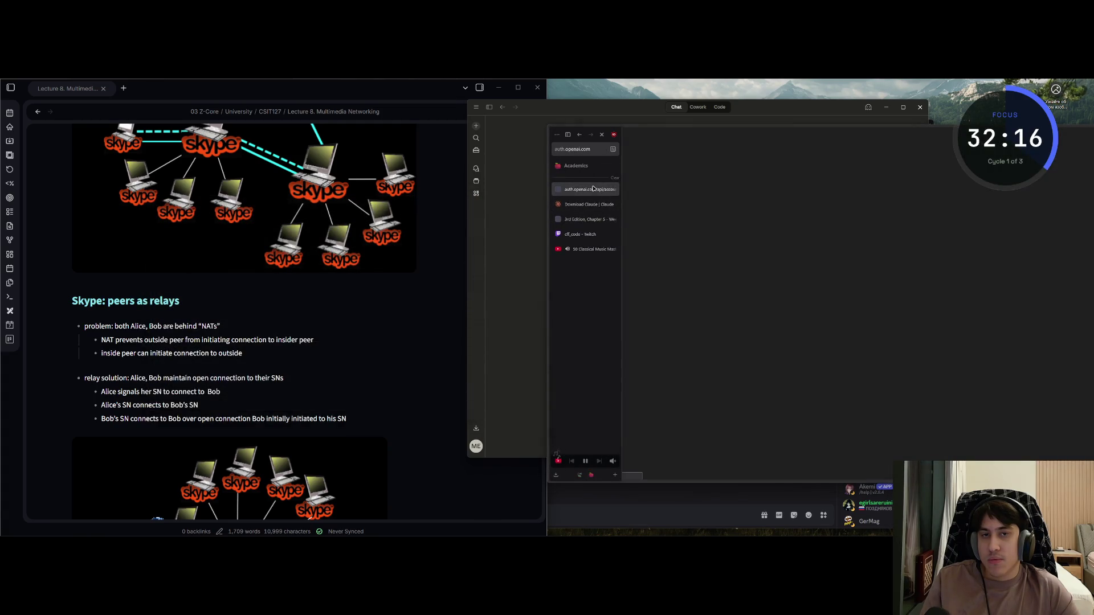
# Open YouTube Subscriptions in a new browser tab
pyautogui.hotkey('ctrl', 'Tab')
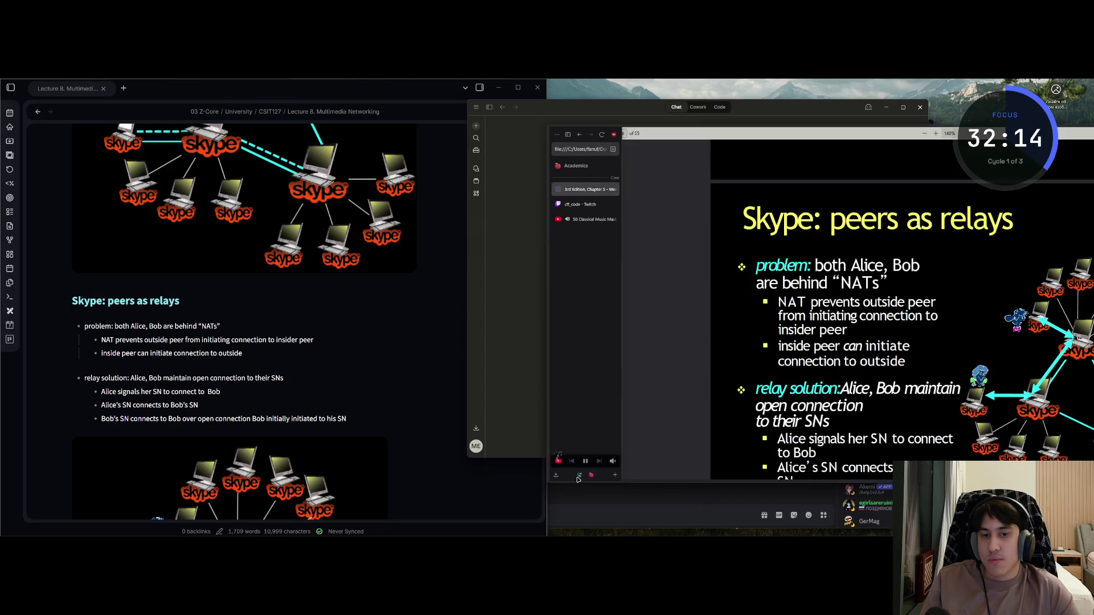
pyautogui.hotkey('ctrl', 't')
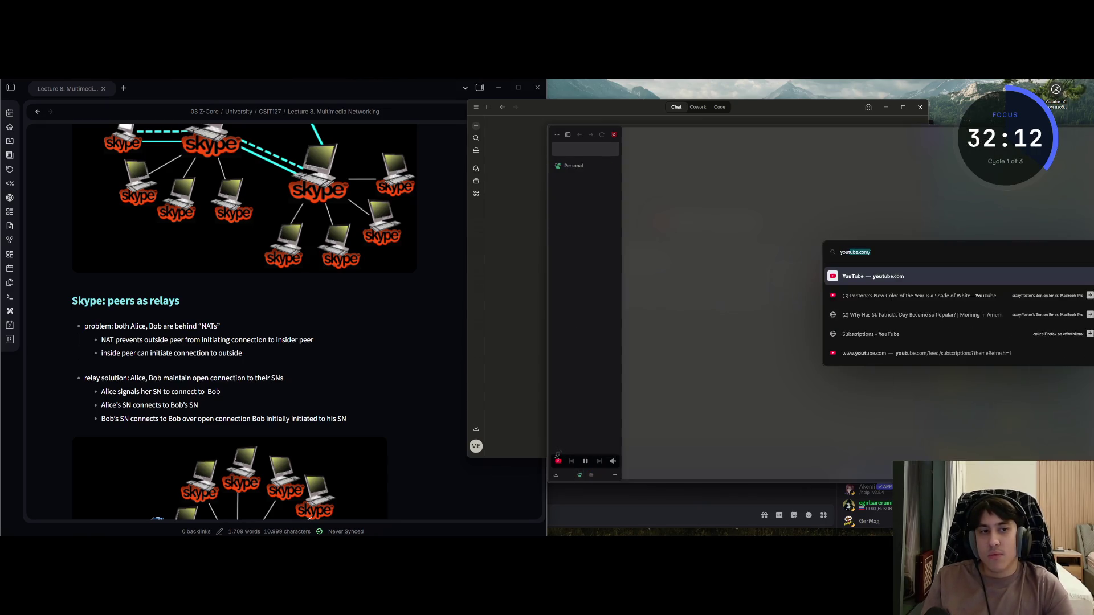
pyautogui.click(872, 315)
# Retry the ChatGPT Data controls export and allow the site to open the ChatGPT app
pyautogui.press('super')
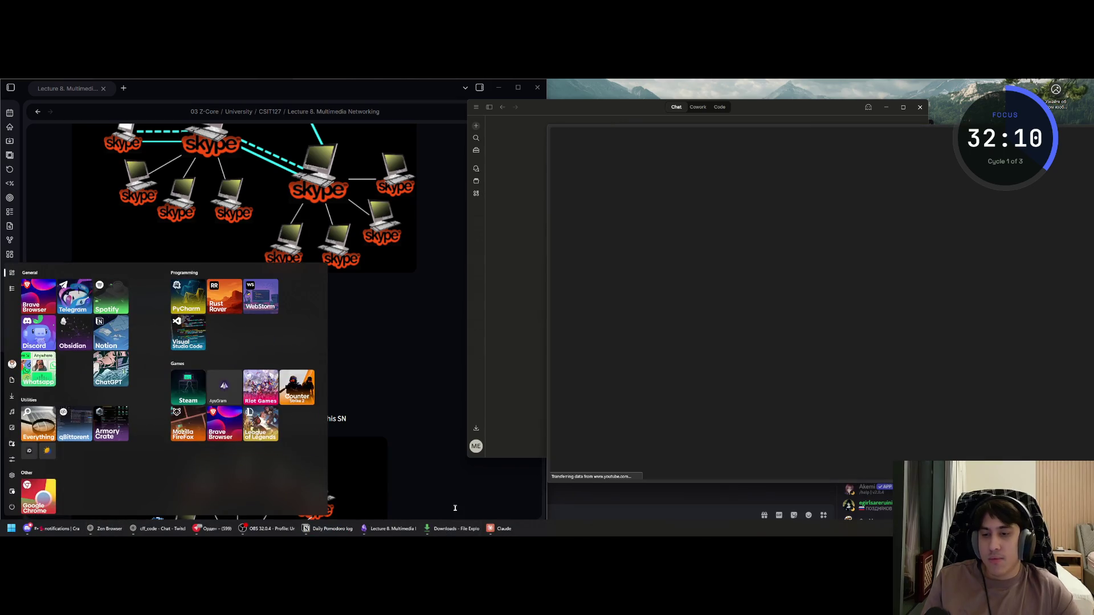
pyautogui.click(454, 508)
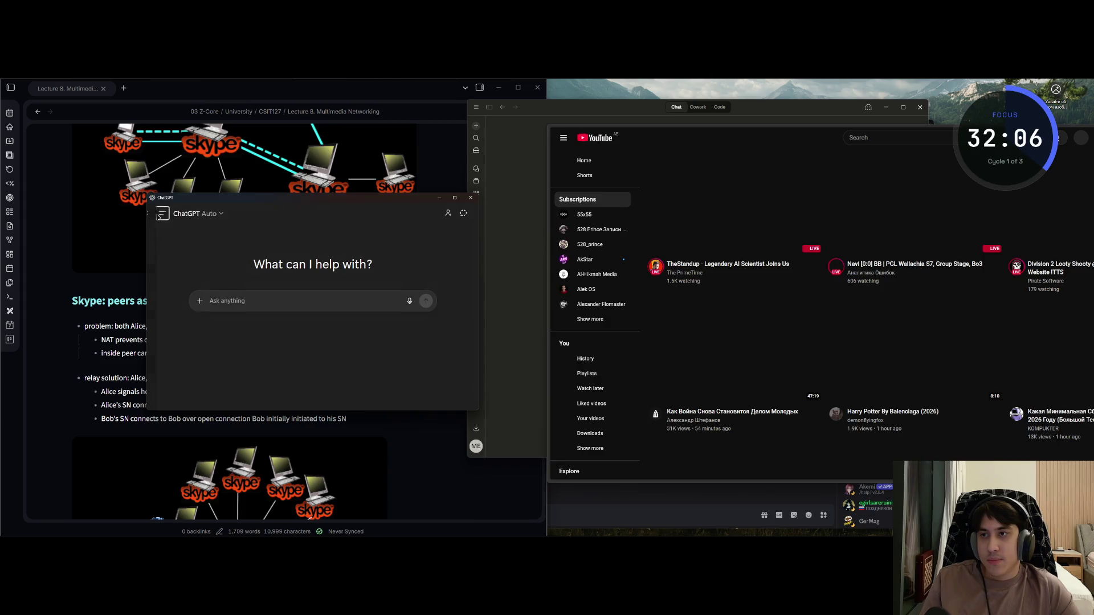
pyautogui.click(156, 213)
pyautogui.click(182, 397)
pyautogui.click(175, 346)
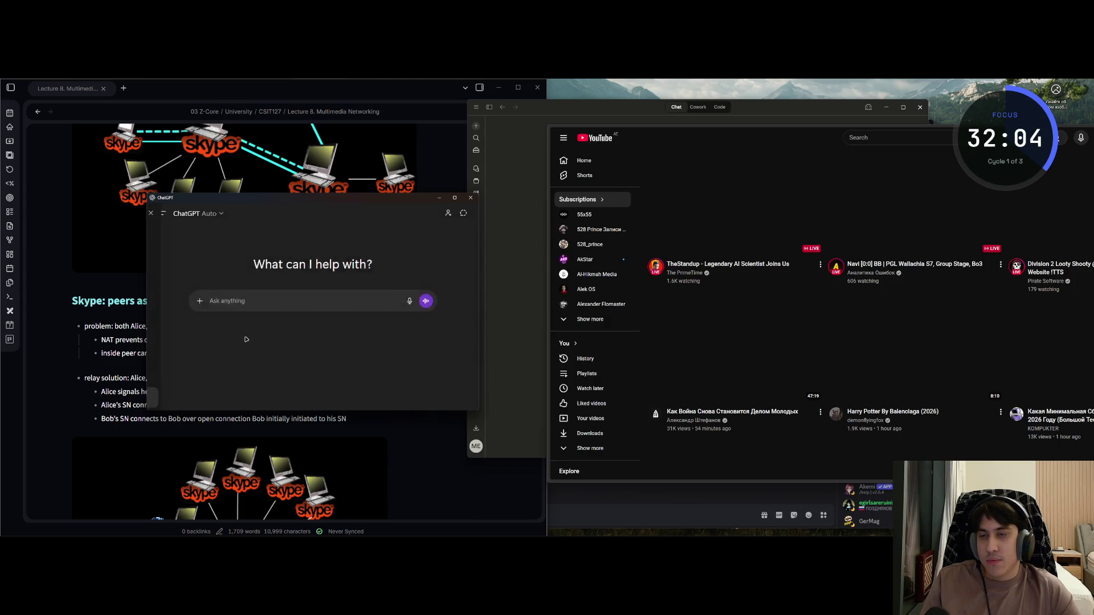
pyautogui.click(376, 250)
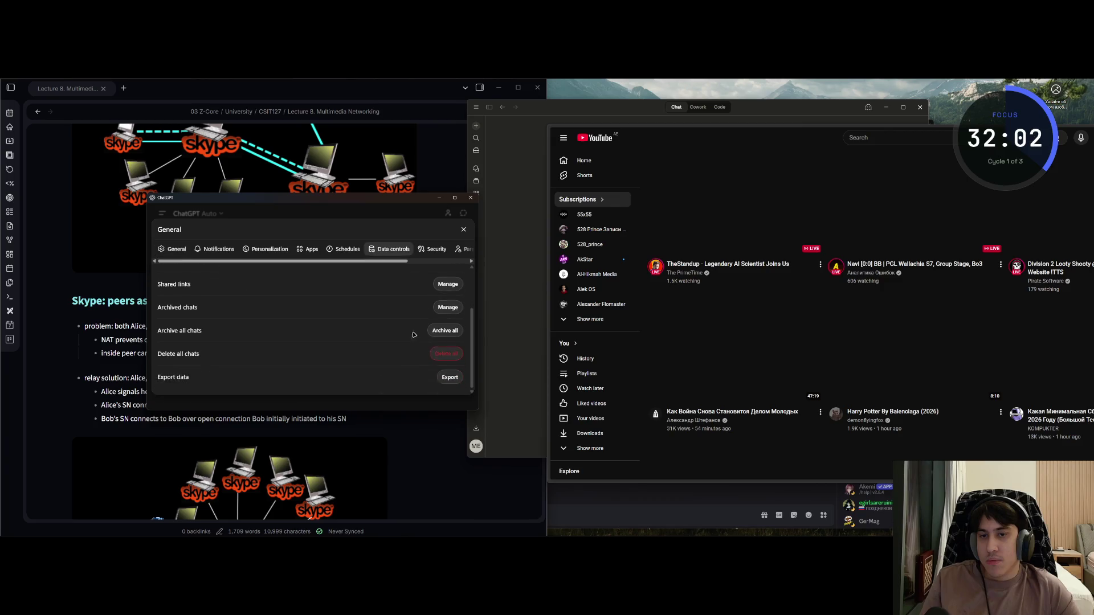
pyautogui.click(450, 378)
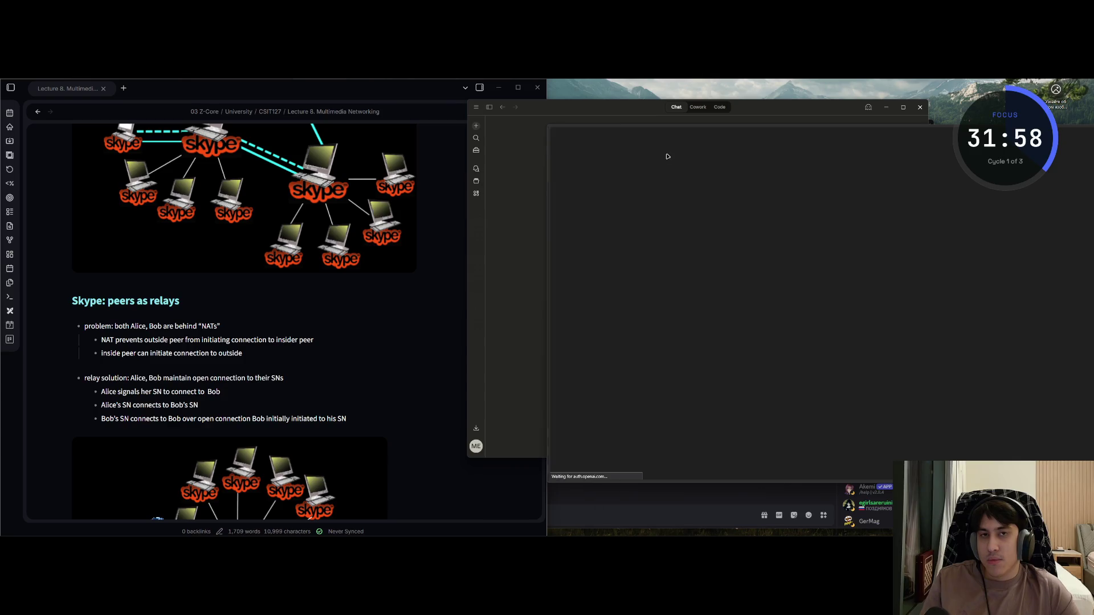
pyautogui.moveTo(555, 203)
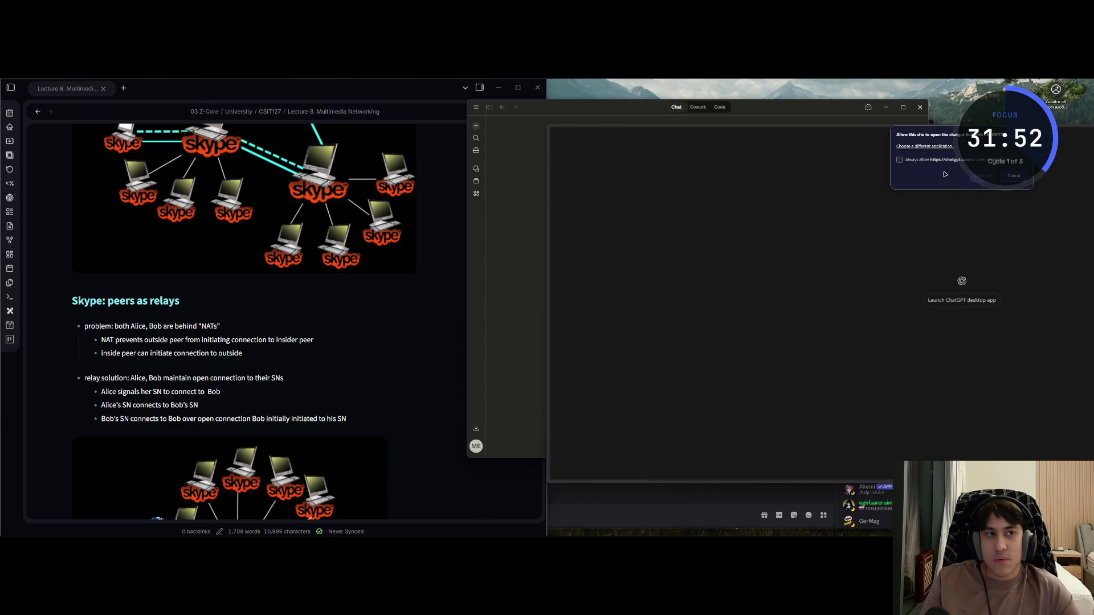
pyautogui.click(983, 177)
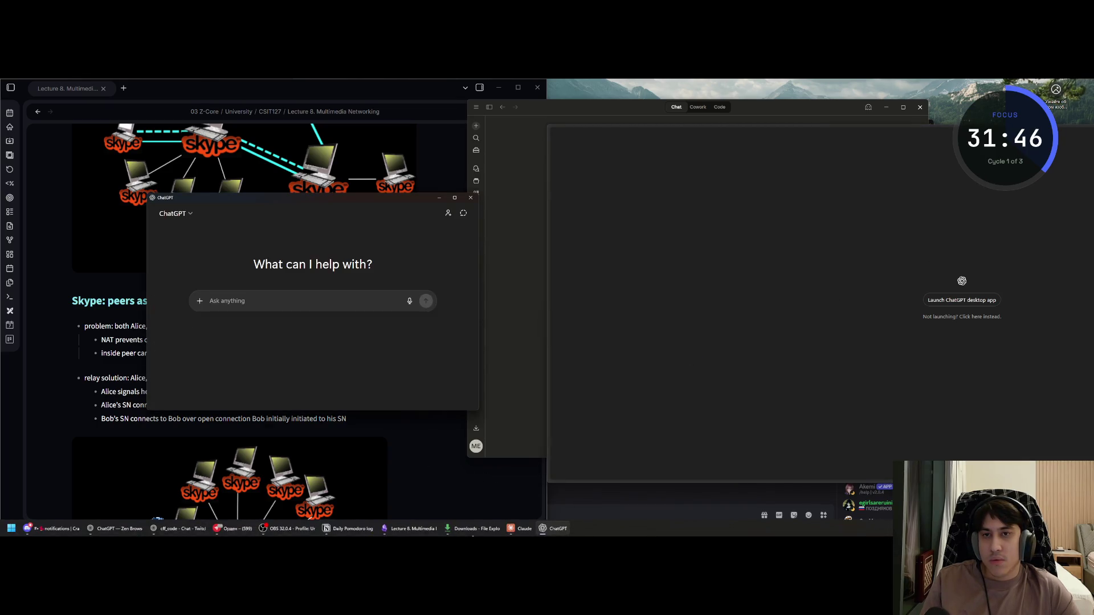
# Move the ChatGPT window lower and confirm the data export request
pyautogui.moveTo(285, 198); pyautogui.dragTo(256, 254)
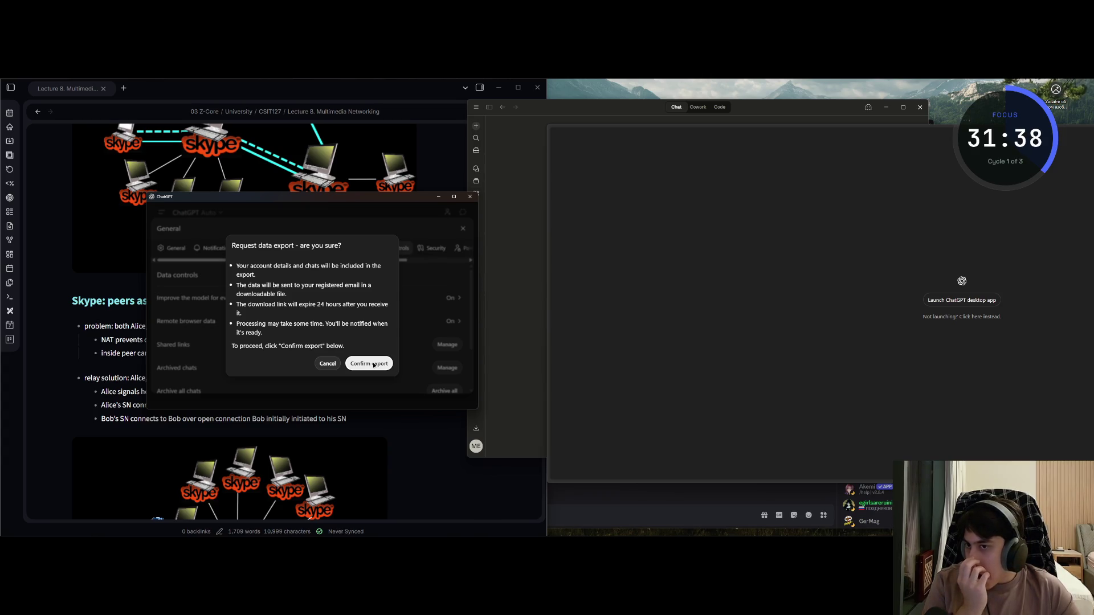
pyautogui.click(379, 368)
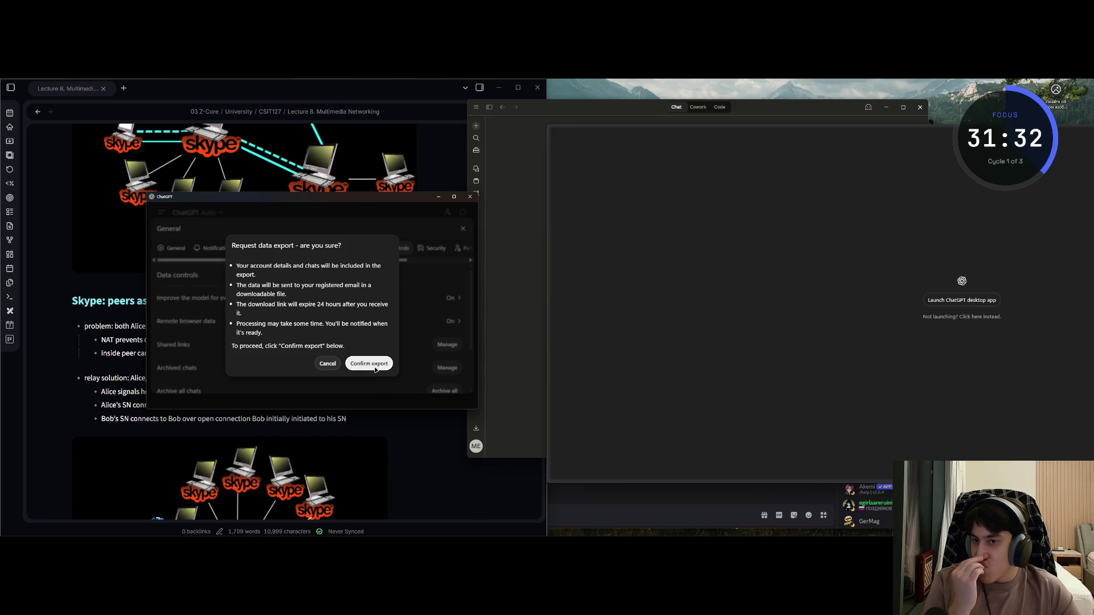
pyautogui.click(373, 364)
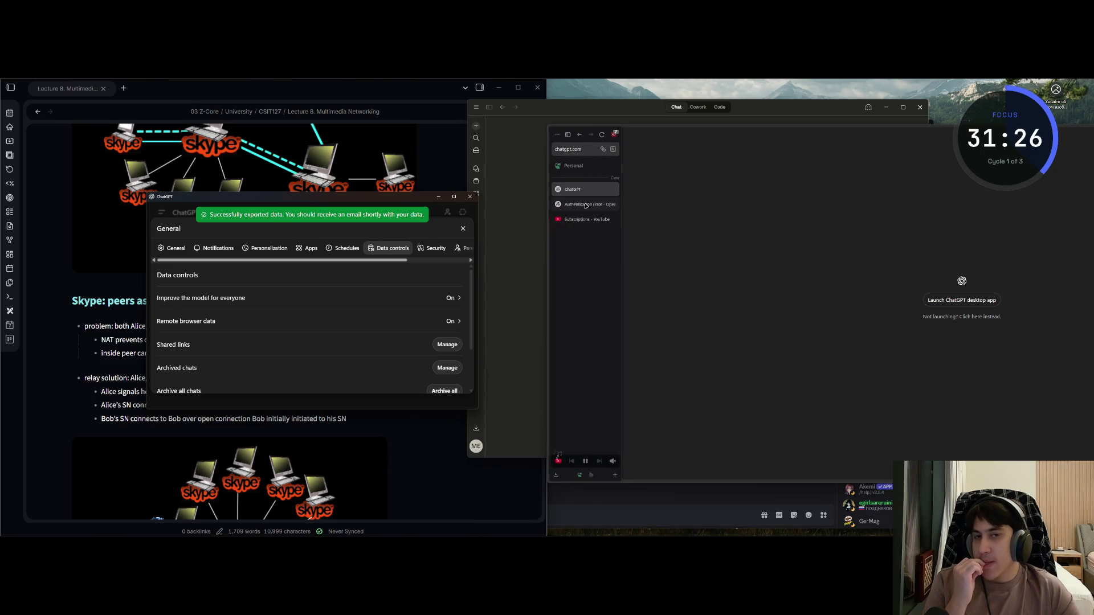
# Load Gmail in a new Zen Browser tab and minimize the ChatGPT settings window
pyautogui.hotkey('ctrl', 'l')
pyautogui.write('gmail.com/')
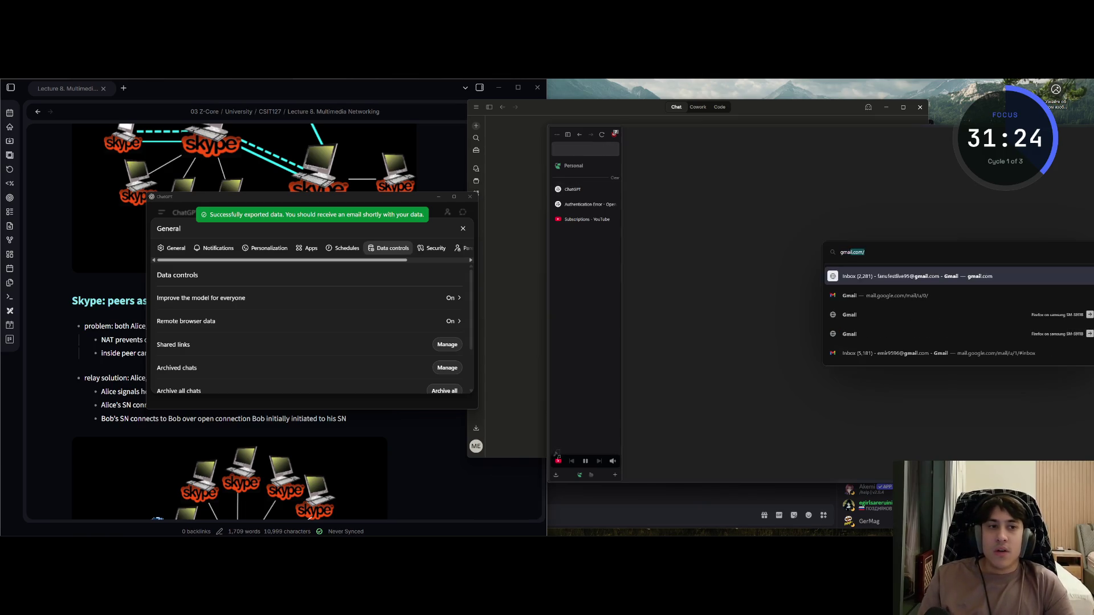
pyautogui.press('Return')
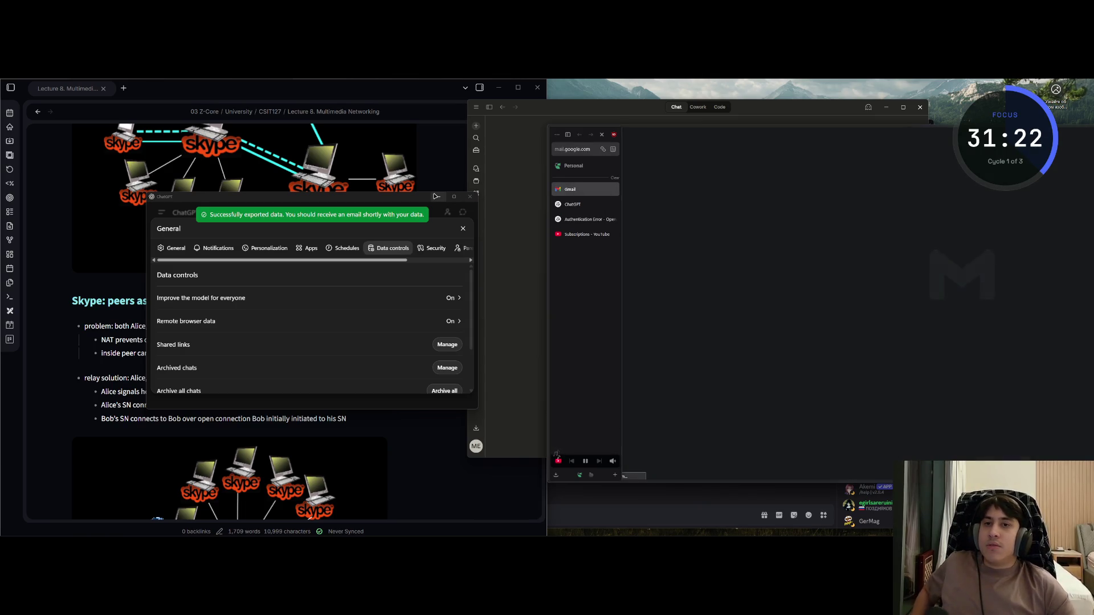
pyautogui.click(436, 197)
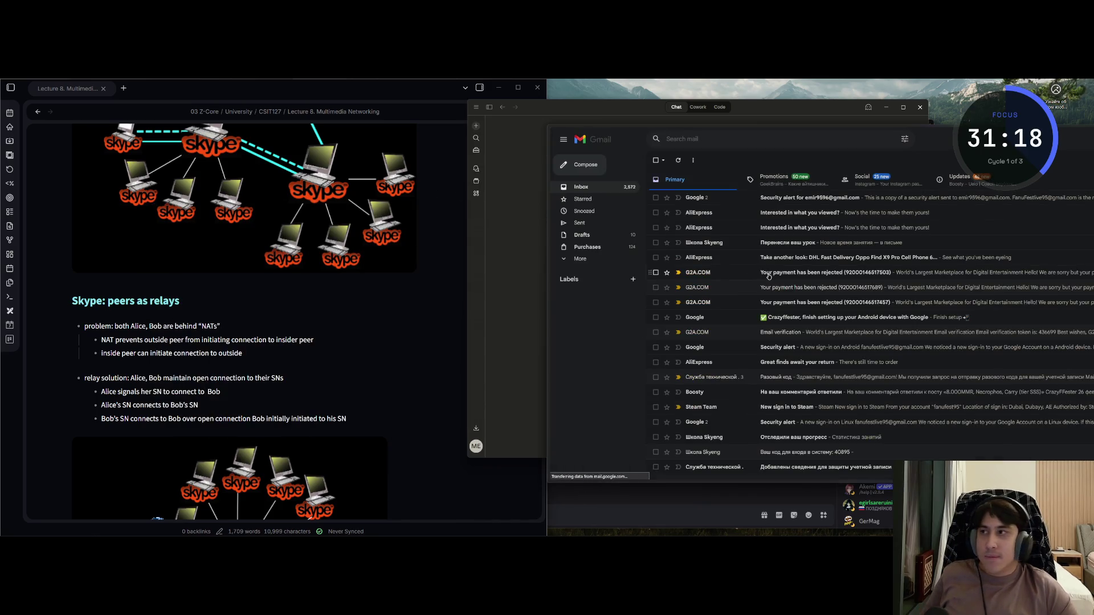
pyautogui.moveTo(557, 455)
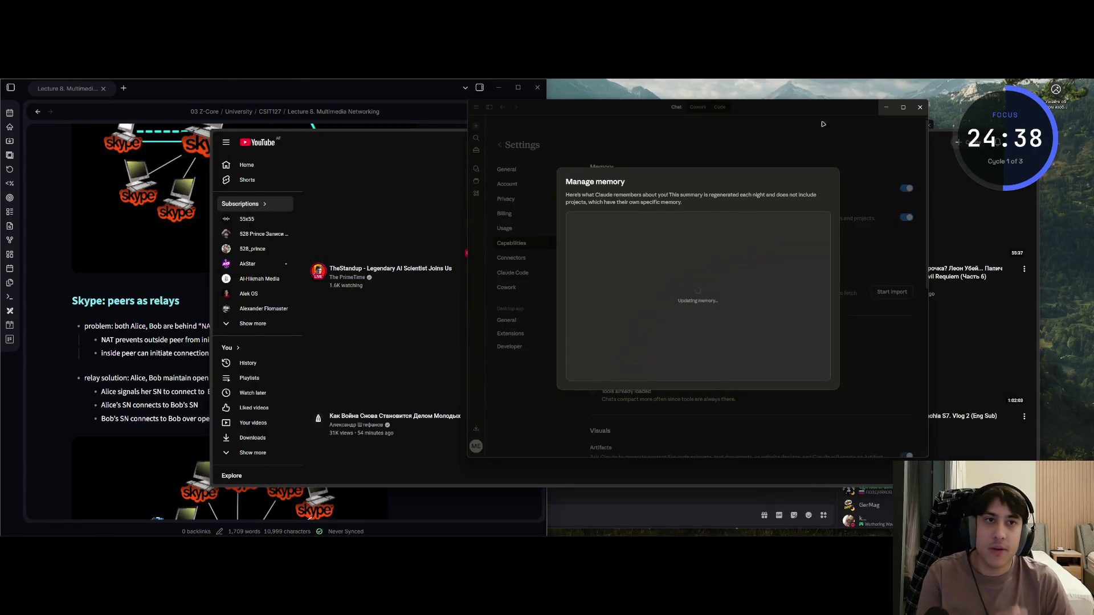
# Put away the Claude memory window, dock the slides right, and place the cursor in the last relay bullet
pyautogui.click(887, 108)
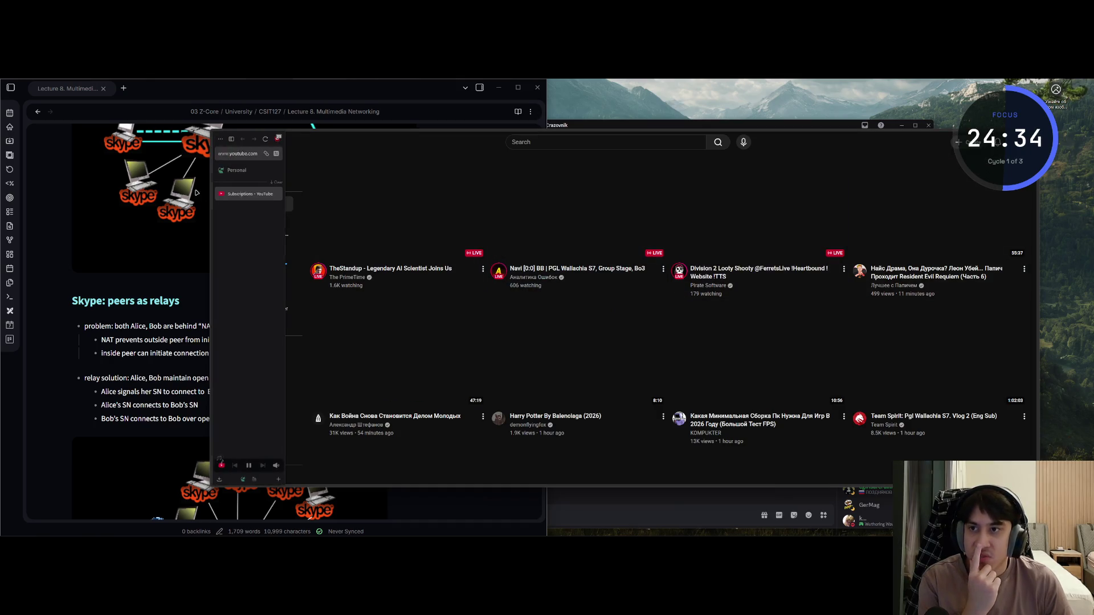
pyautogui.moveTo(217, 193)
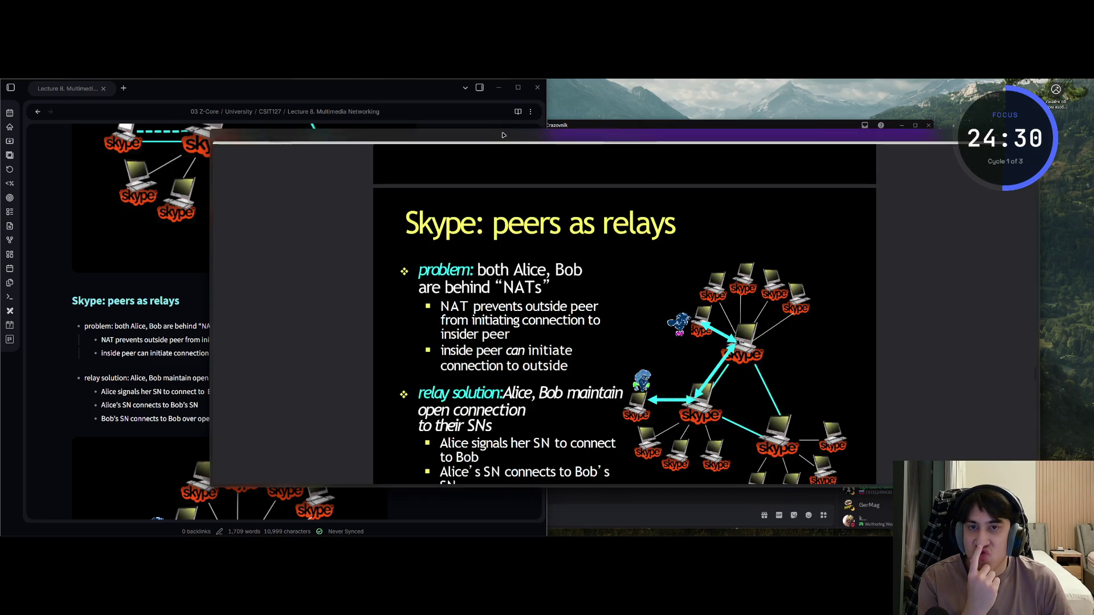
pyautogui.press('super+Right')
pyautogui.scroll(-6, 290, 293)
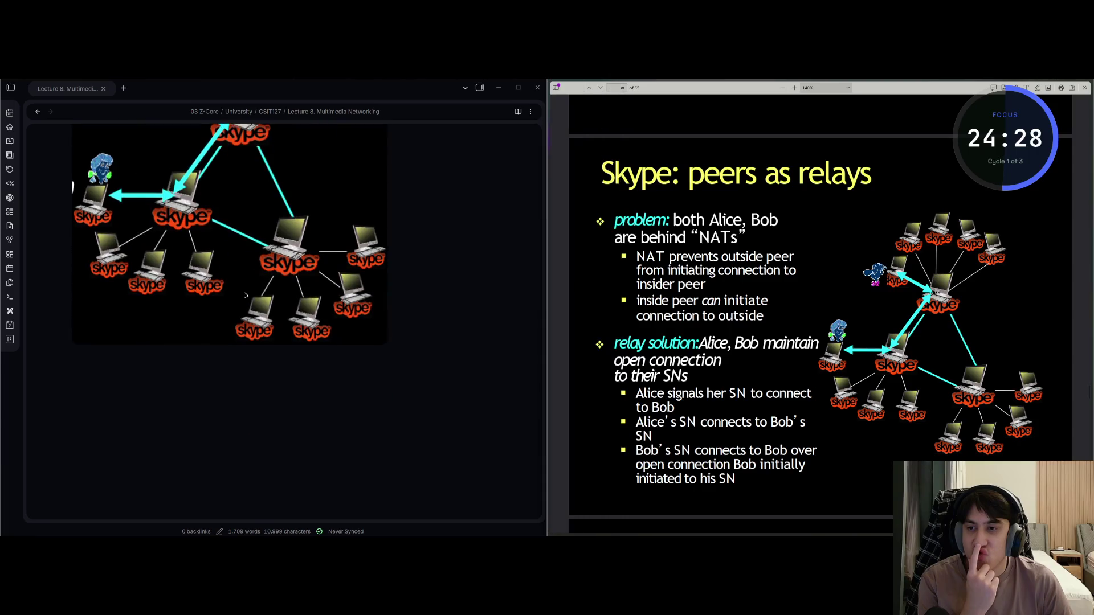
pyautogui.press('Up')
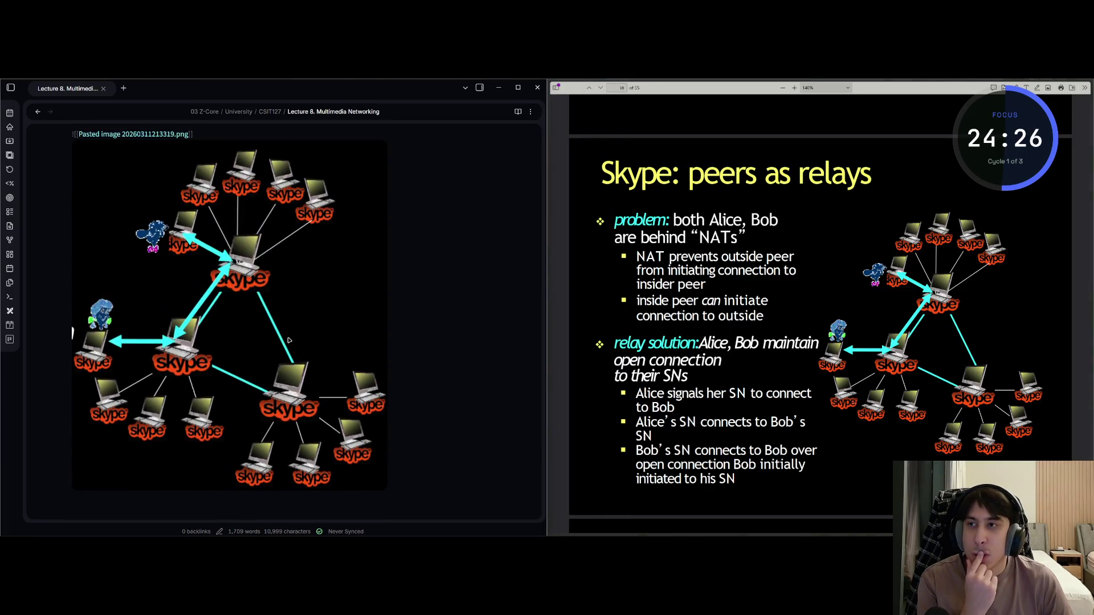
pyautogui.click(250, 258)
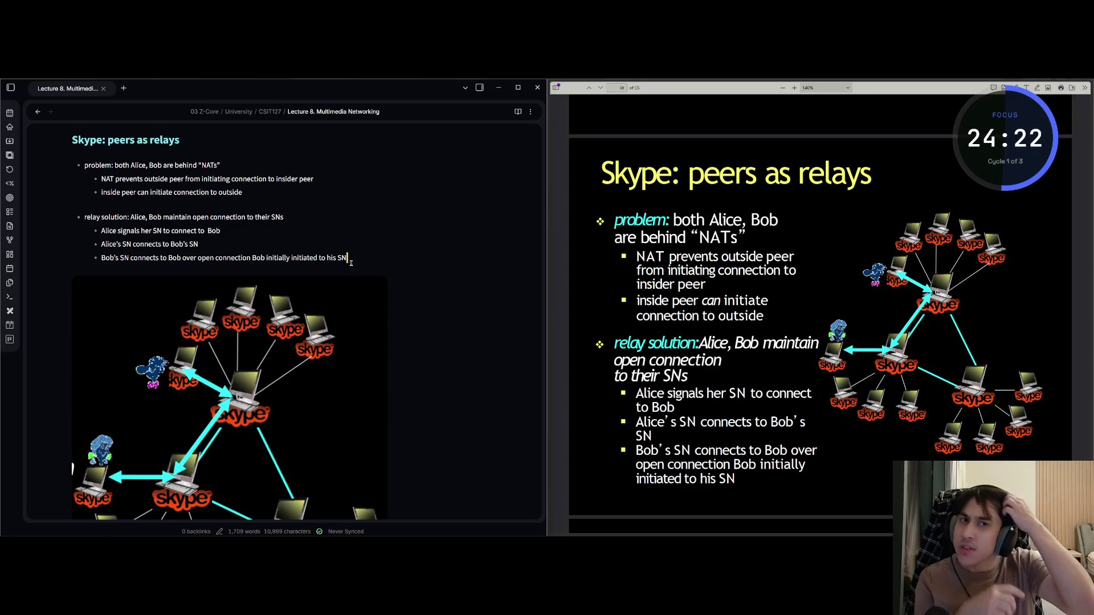
# Page the lecture slides to the Multimedia networking outline slide and return focus to the note
pyautogui.hotkey('alt', 'Tab')
pyautogui.press('pagedown')
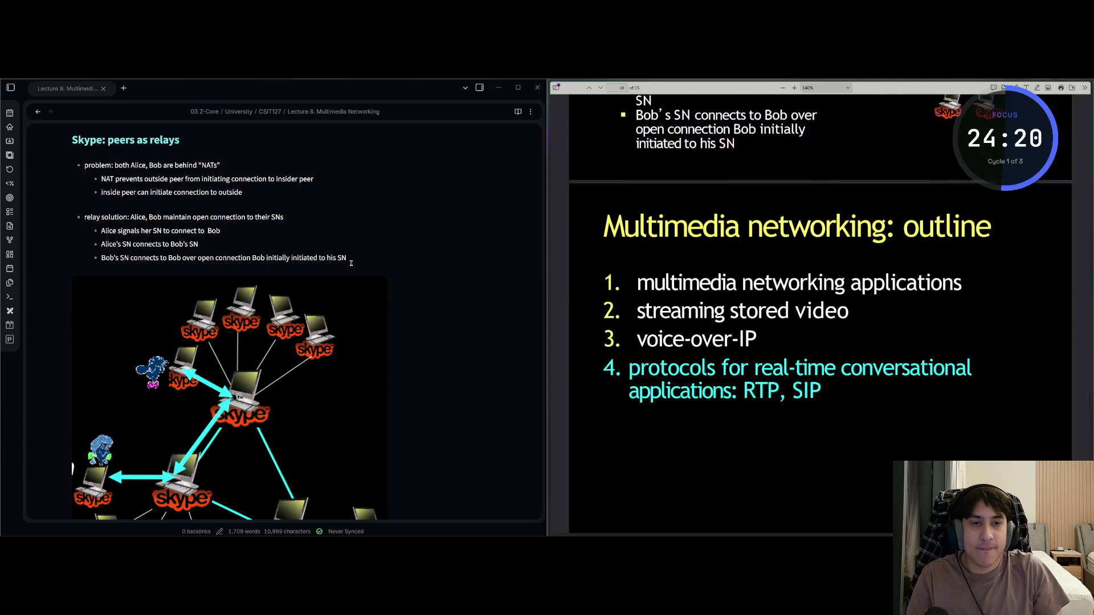
pyautogui.click(351, 263)
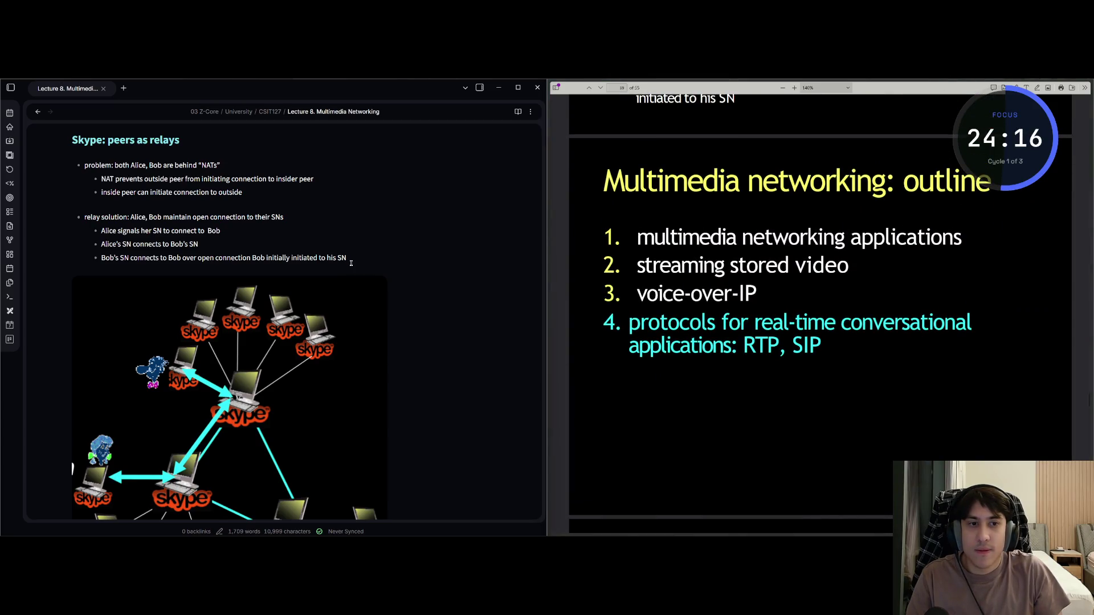
pyautogui.hotkey('alt', 'Tab')
pyautogui.press('pagedown')
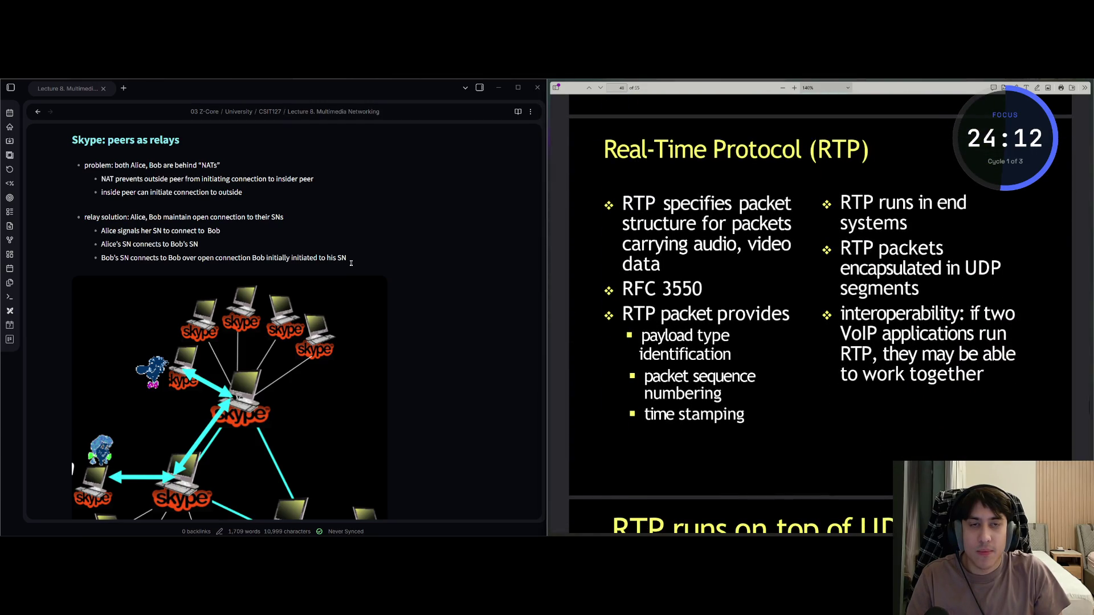
pyautogui.hotkey('alt', 'Tab')
pyautogui.press('Down')
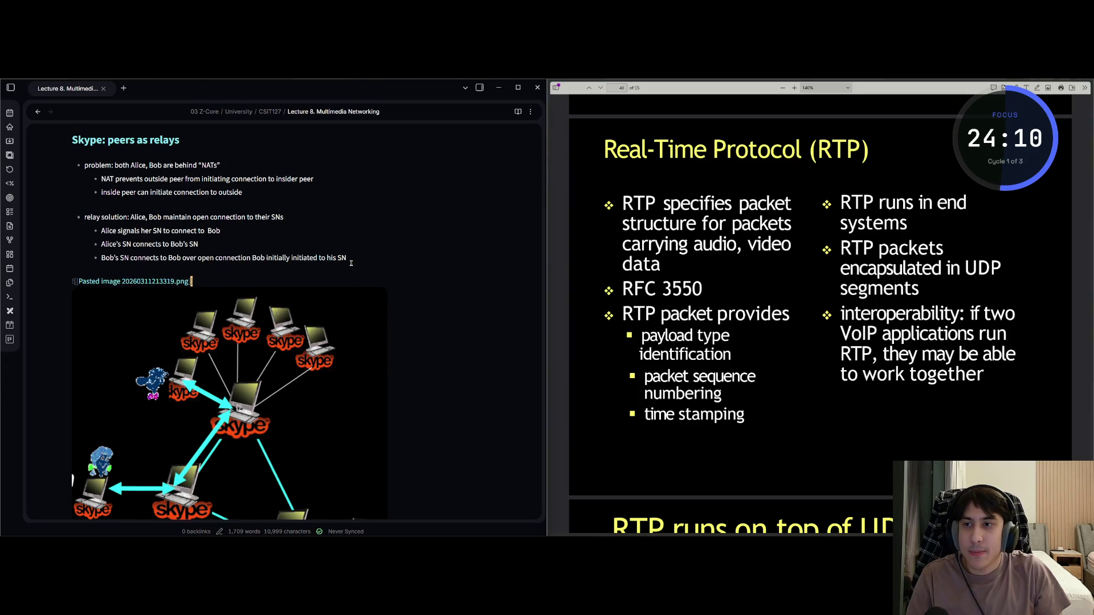
pyautogui.hotkey('alt', 'Tab')
pyautogui.press('pageup')
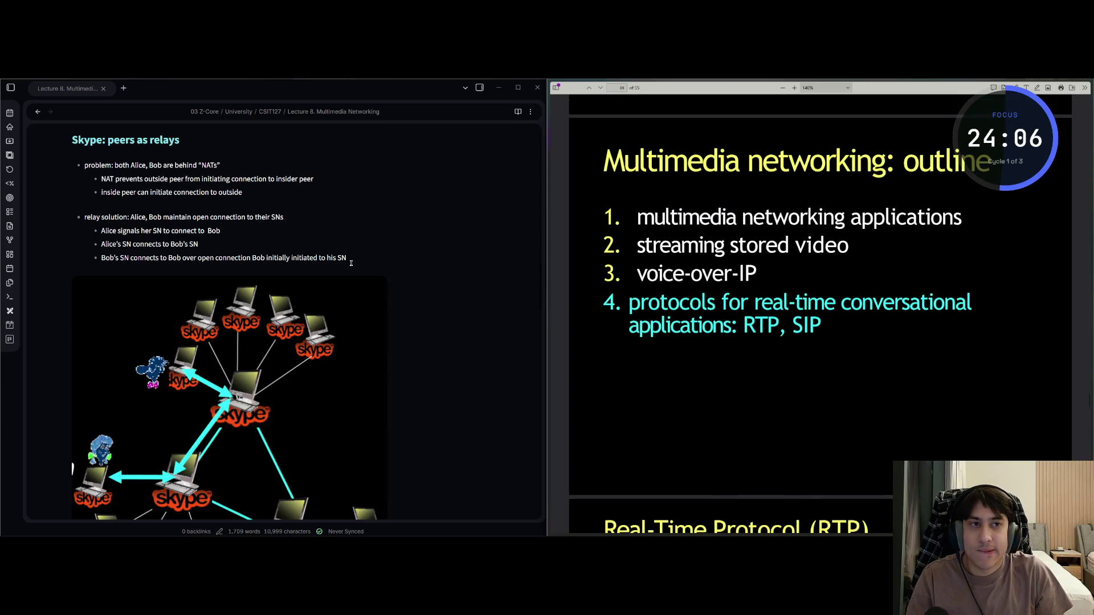
pyautogui.click(351, 263)
pyautogui.scroll(10, 351, 263)
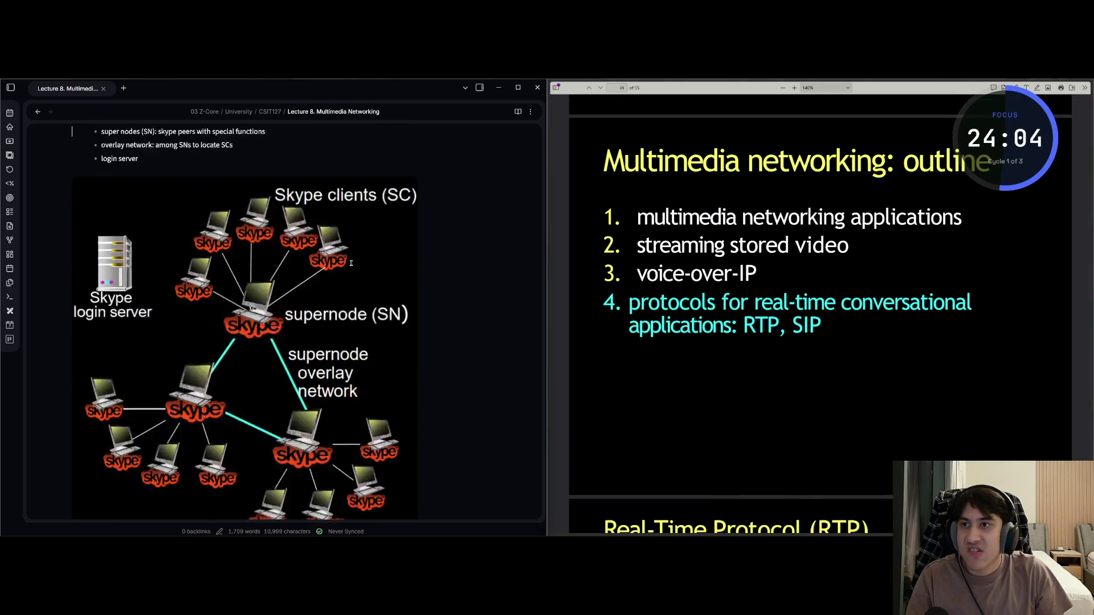
# Delete the stray G and add a '# Multimedia networking: outline' heading above Multimedia: audio
pyautogui.scroll(1, 351, 262)
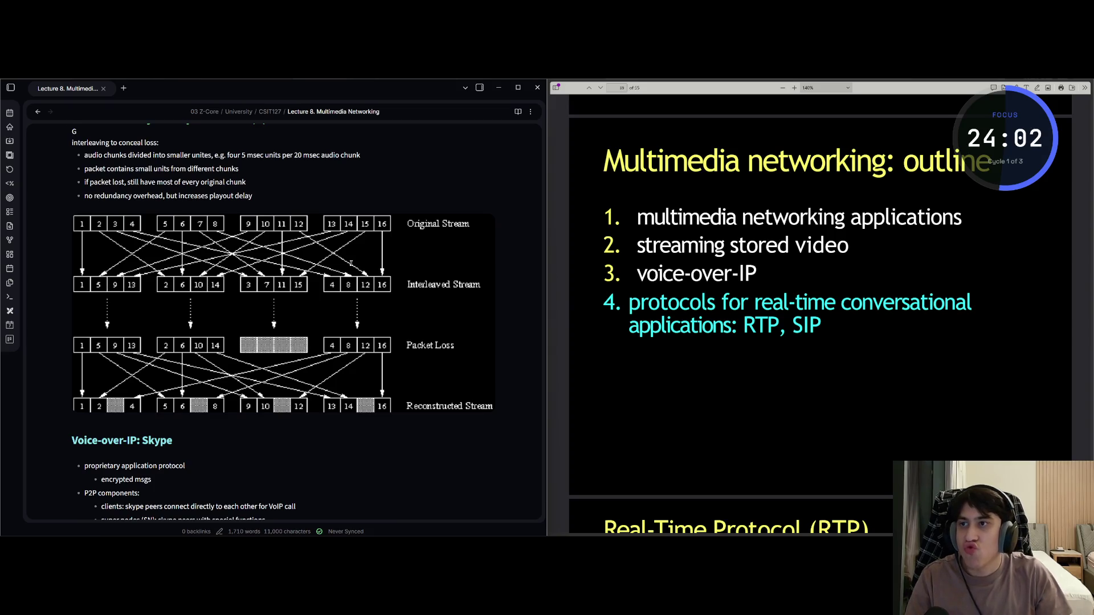
pyautogui.press('BackSpace')
pyautogui.press('Escape')
pyautogui.press('g')
pyautogui.press('g')
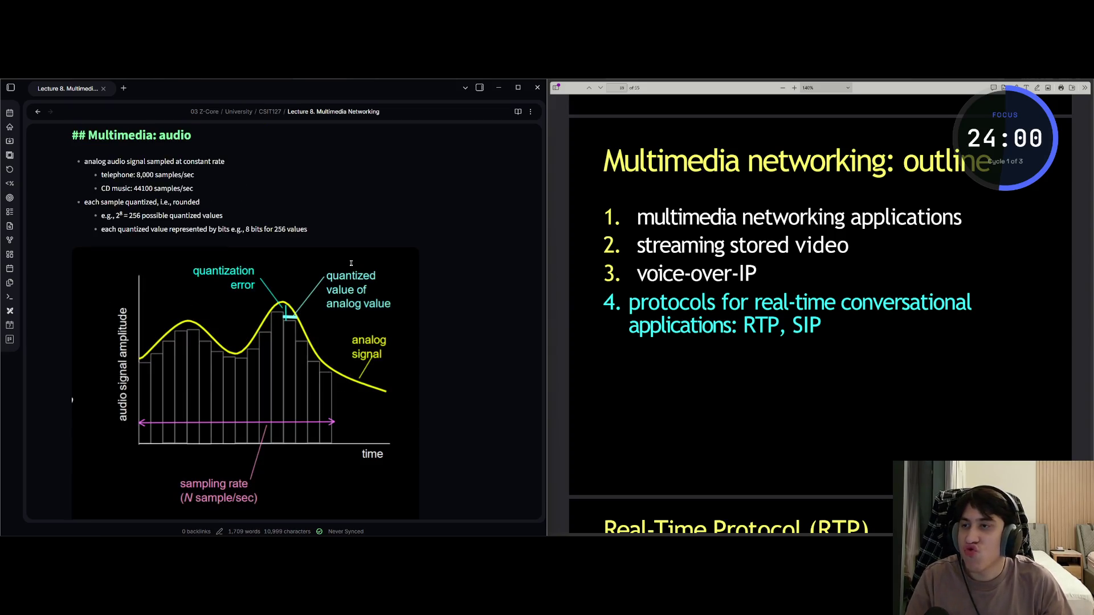
pyautogui.press('k')
pyautogui.press('j')
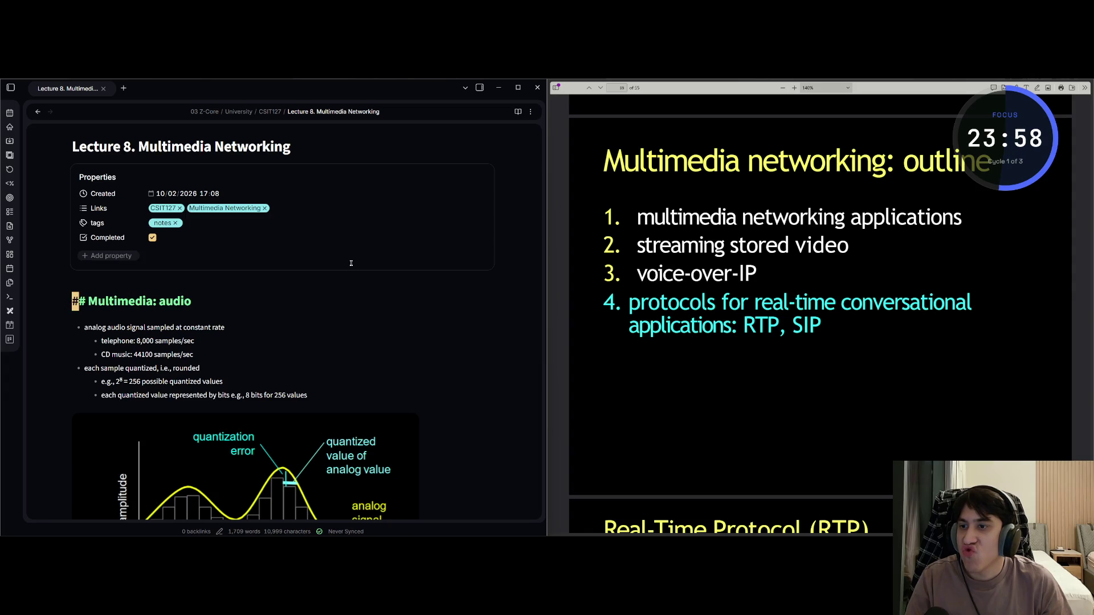
pyautogui.hotkey('shift', 'o')
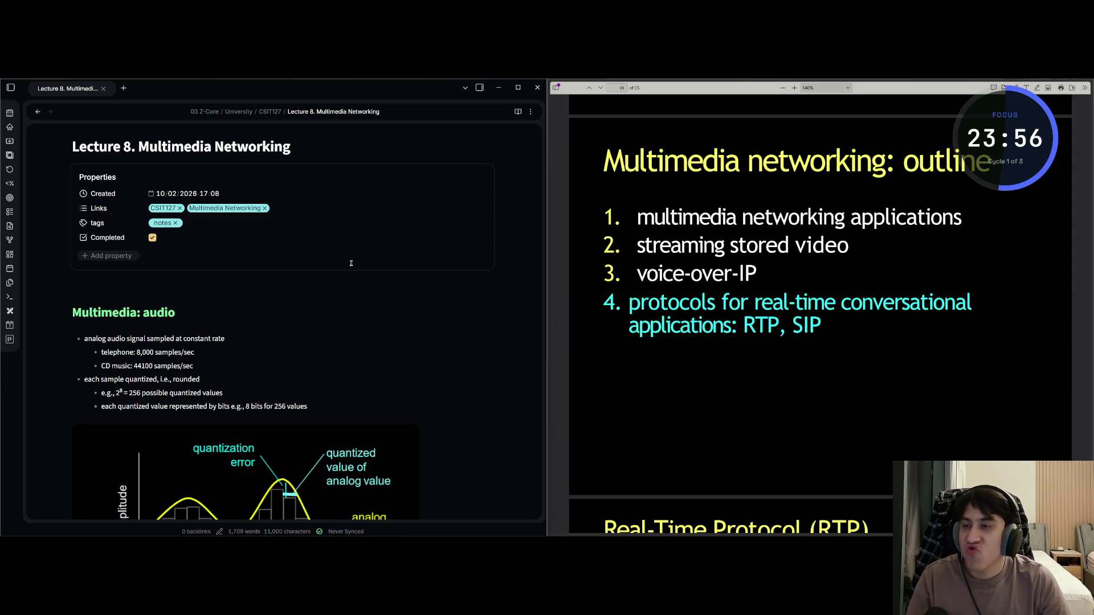
pyautogui.write('# Mul')
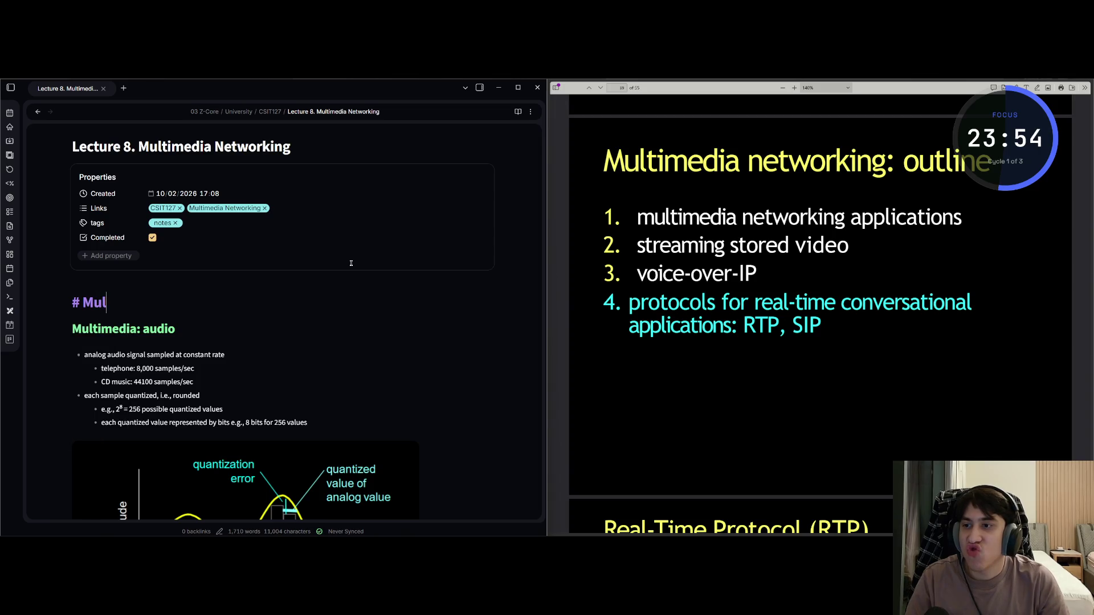
pyautogui.write('timedia networking:')
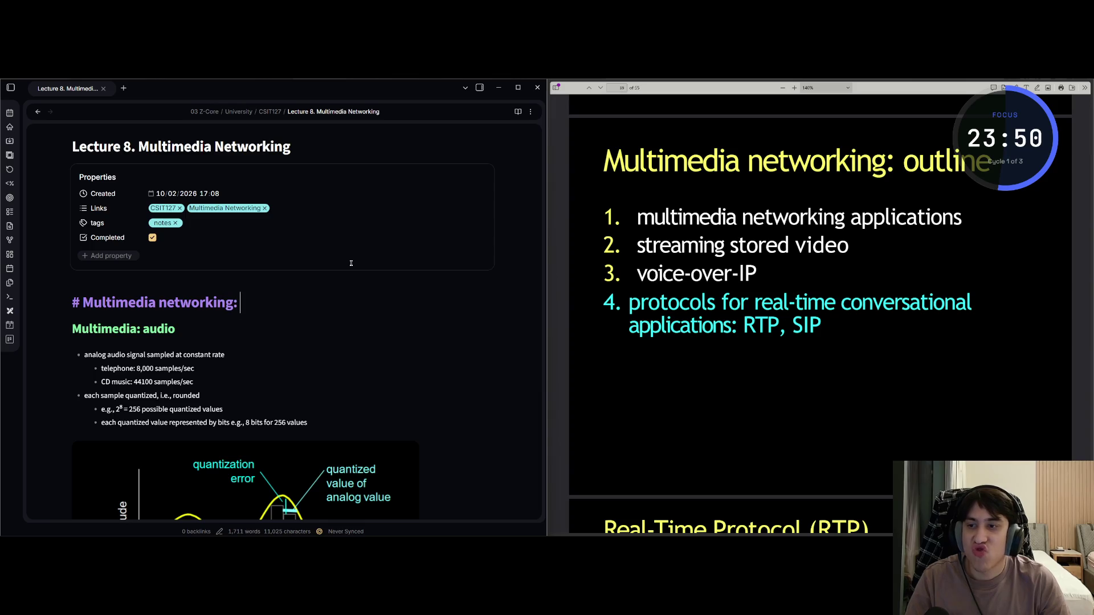
pyautogui.write('outline')
pyautogui.press('Escape')
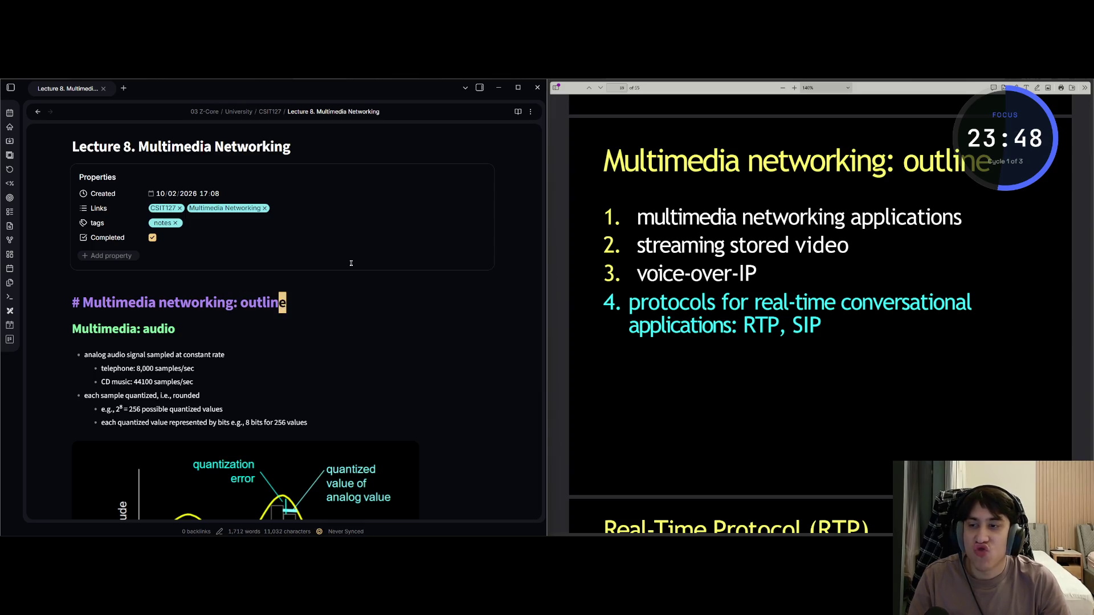
# Jump to the end of the note and start a new line below the last diagram
pyautogui.press('j')
pyautogui.press('j')
pyautogui.press('j')
pyautogui.press('j')
pyautogui.press('j')
pyautogui.press('j')
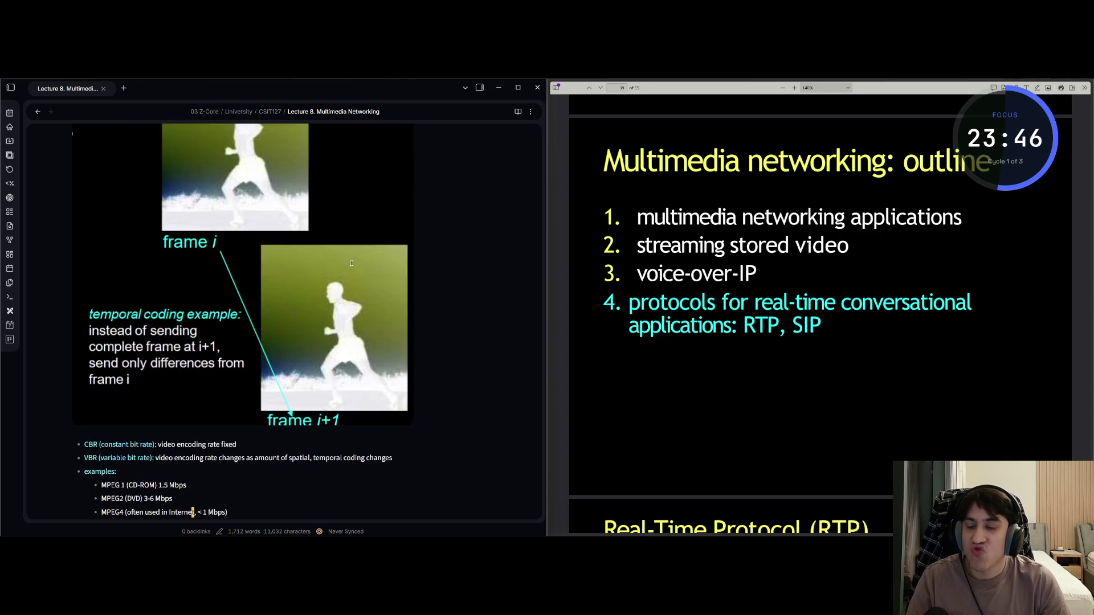
pyautogui.scroll(-15, 351, 263)
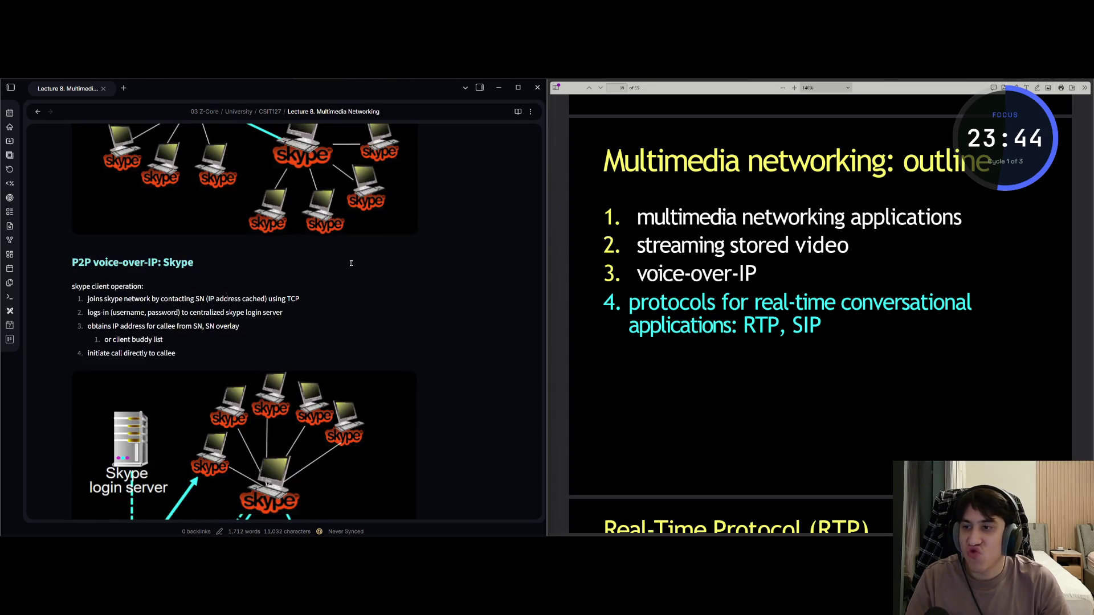
pyautogui.hotkey('shift', 'g')
pyautogui.press('Return')
pyautogui.press('Return')
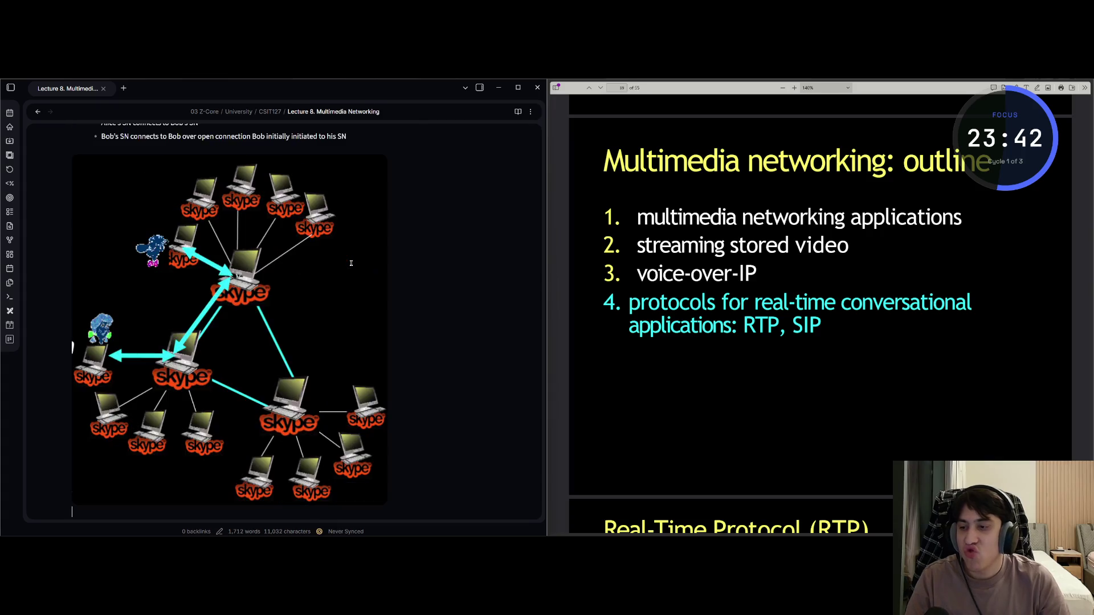
# Put a '#' heading marker on the last line and bring the slides back to the outline
pyautogui.write('#')
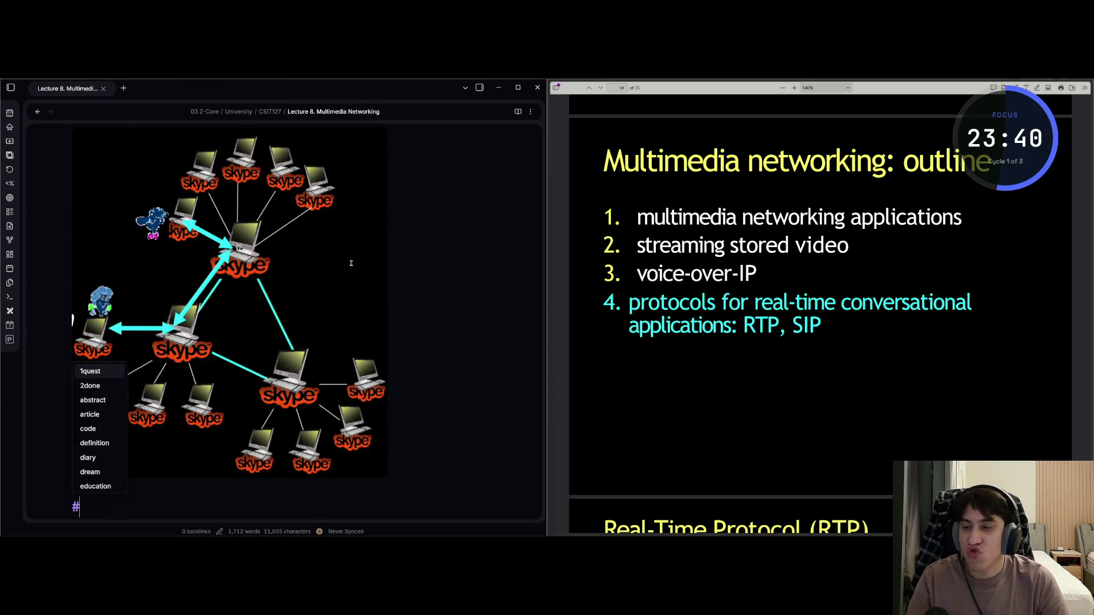
pyautogui.press('pagedown')
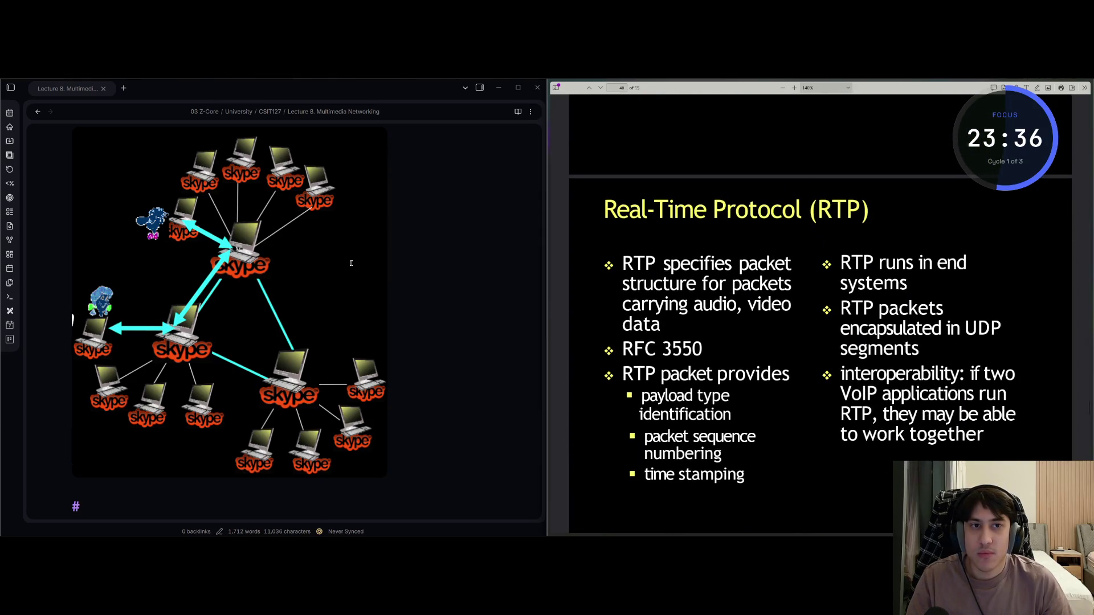
pyautogui.press('pageup')
pyautogui.press('pageup')
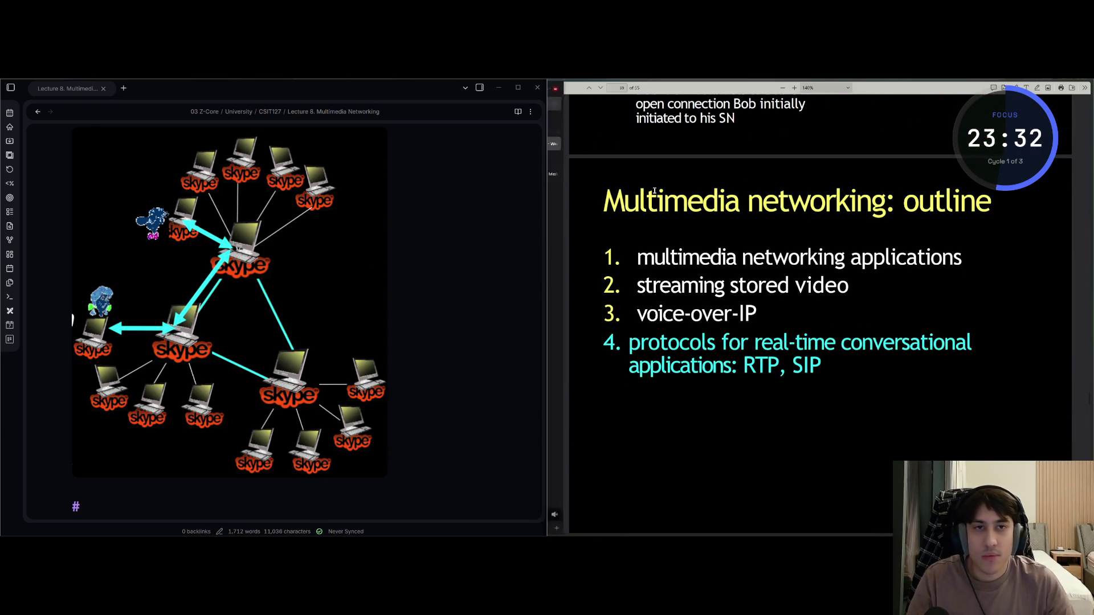
pyautogui.scroll(10, 1091, 274)
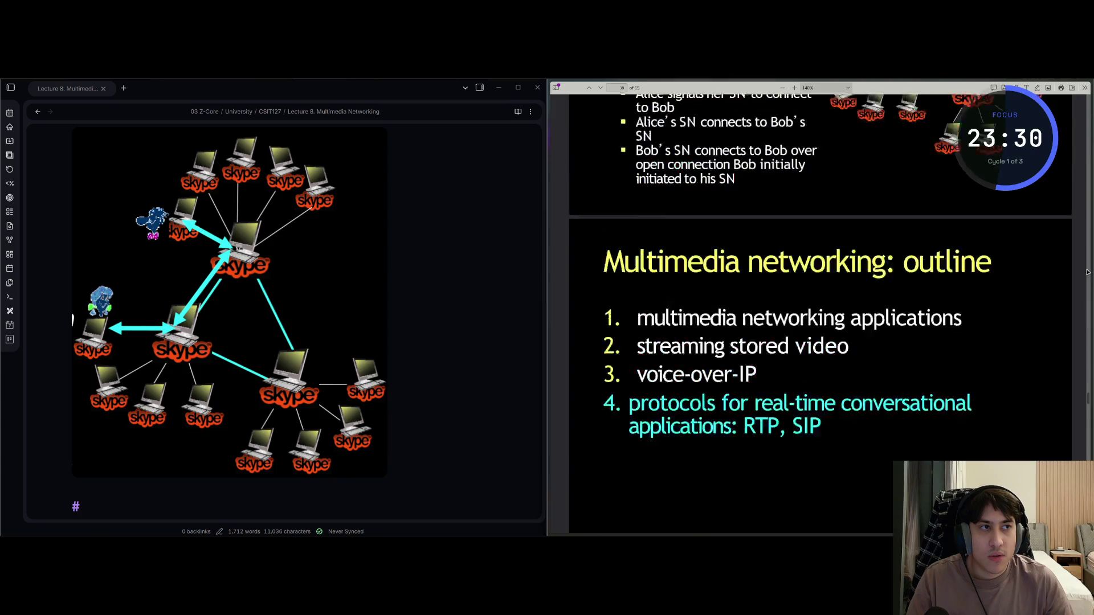
pyautogui.scroll(20, 1089, 118)
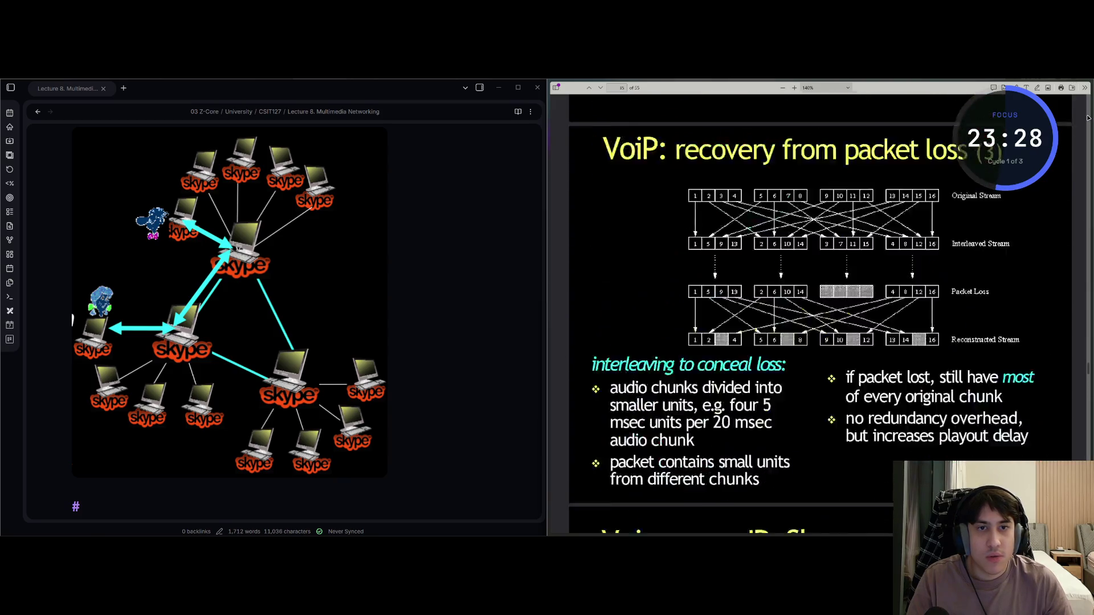
pyautogui.scroll(15, 1088, 118)
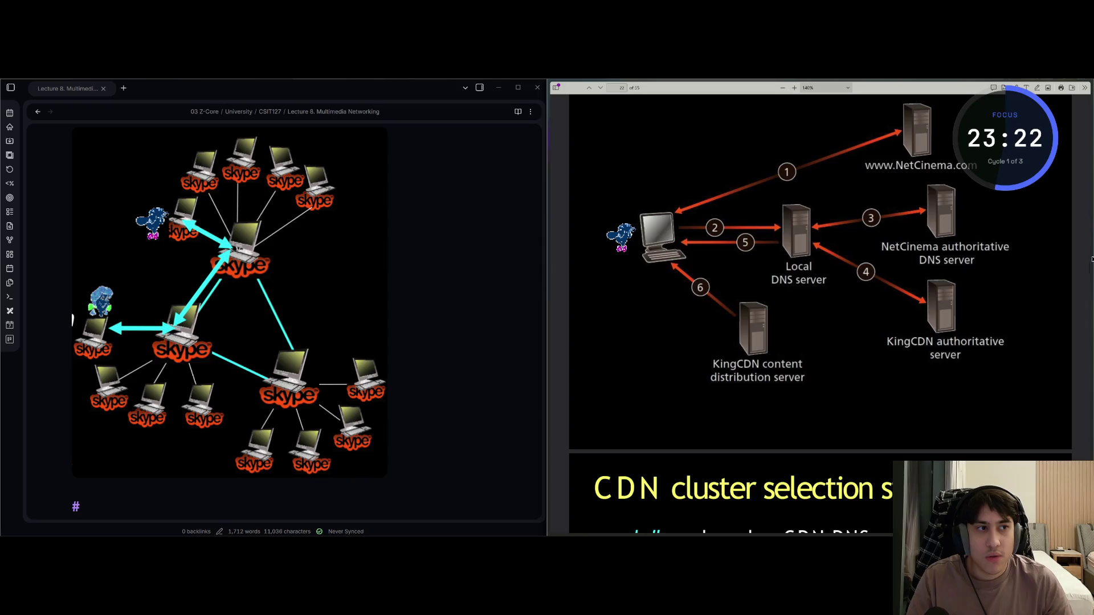
pyautogui.moveTo(1090, 267); pyautogui.dragTo(1081, 108)
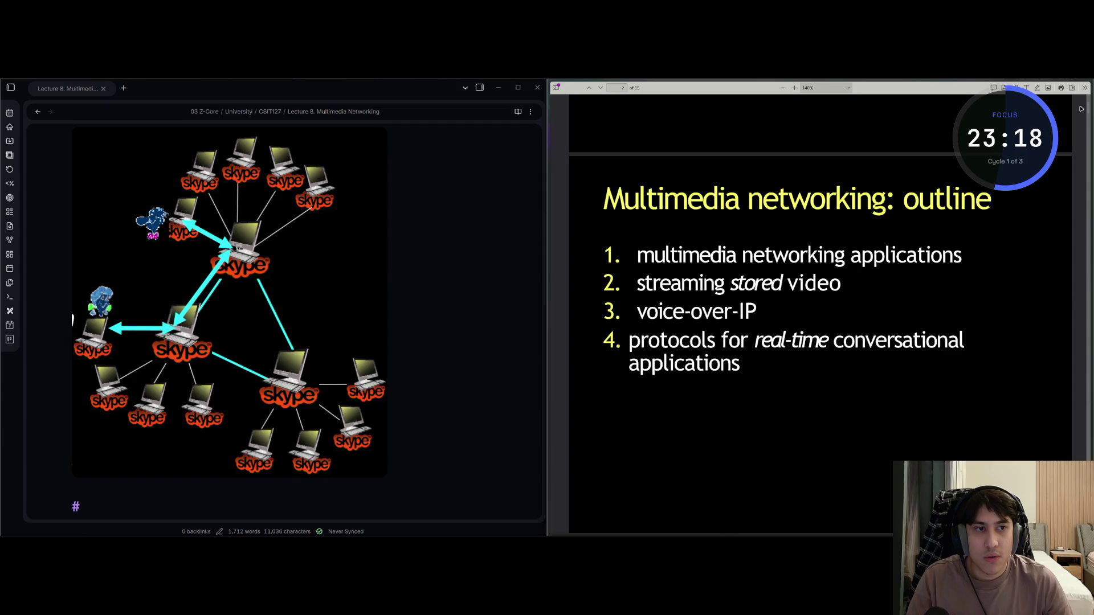
pyautogui.moveTo(552, 365)
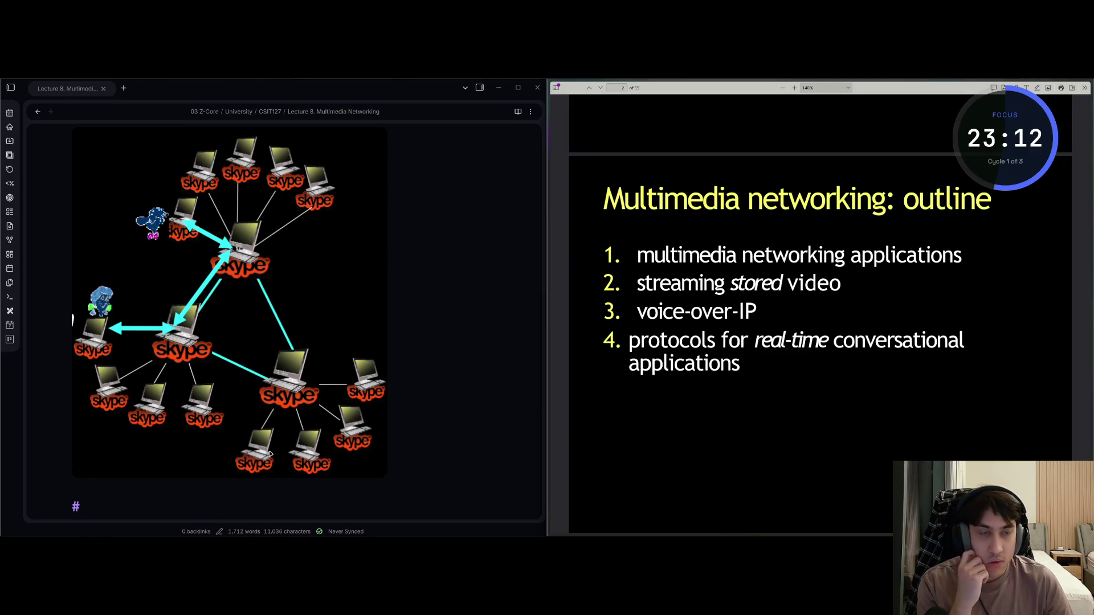
pyautogui.scroll(5, 673, 378)
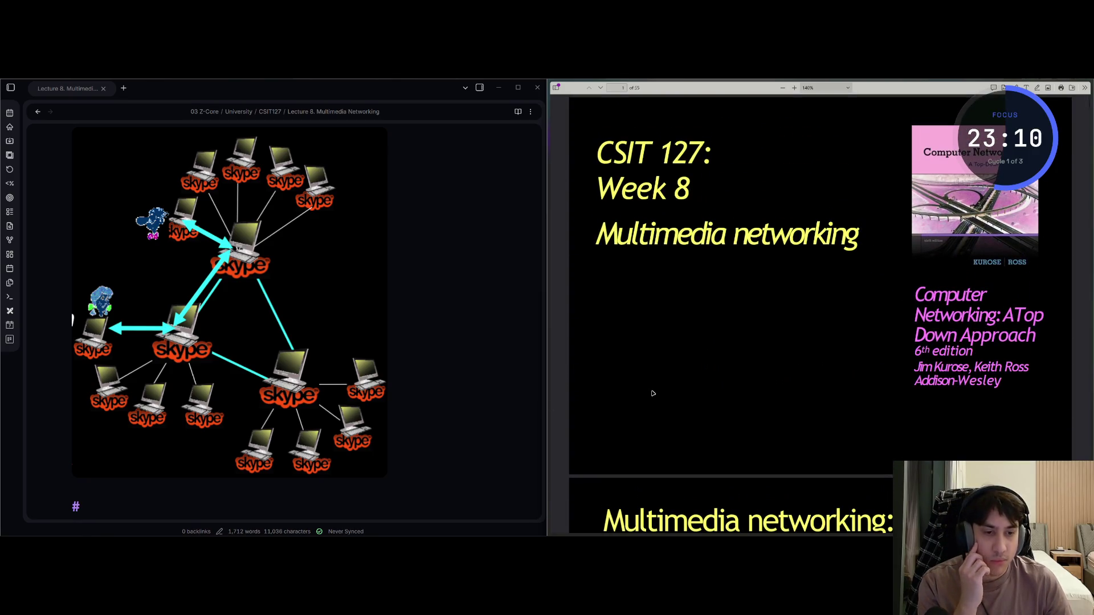
pyautogui.scroll(-5, 653, 393)
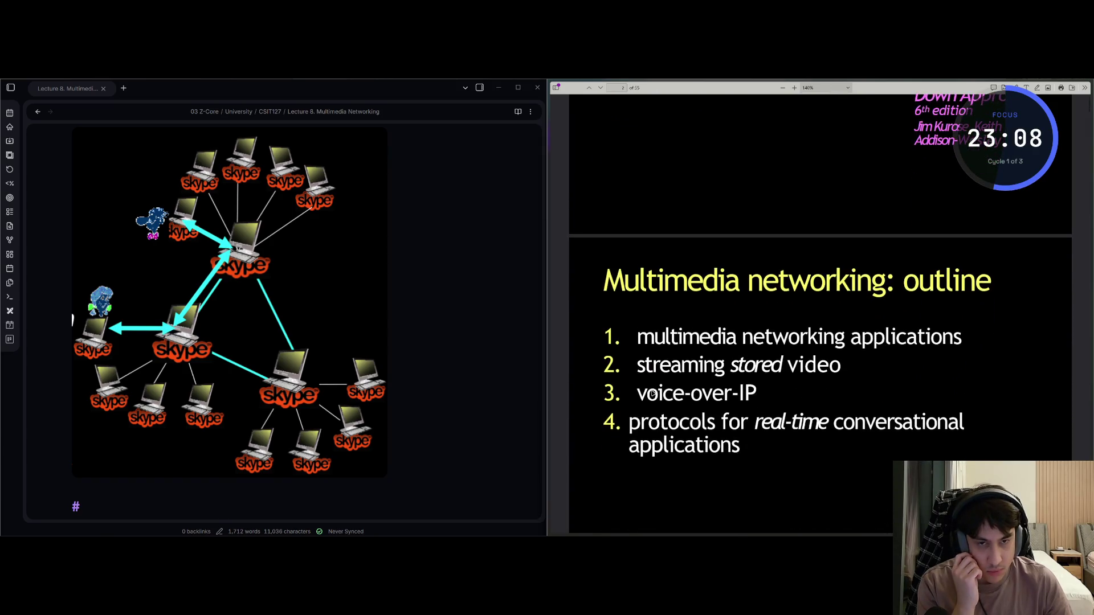
pyautogui.click(74, 504)
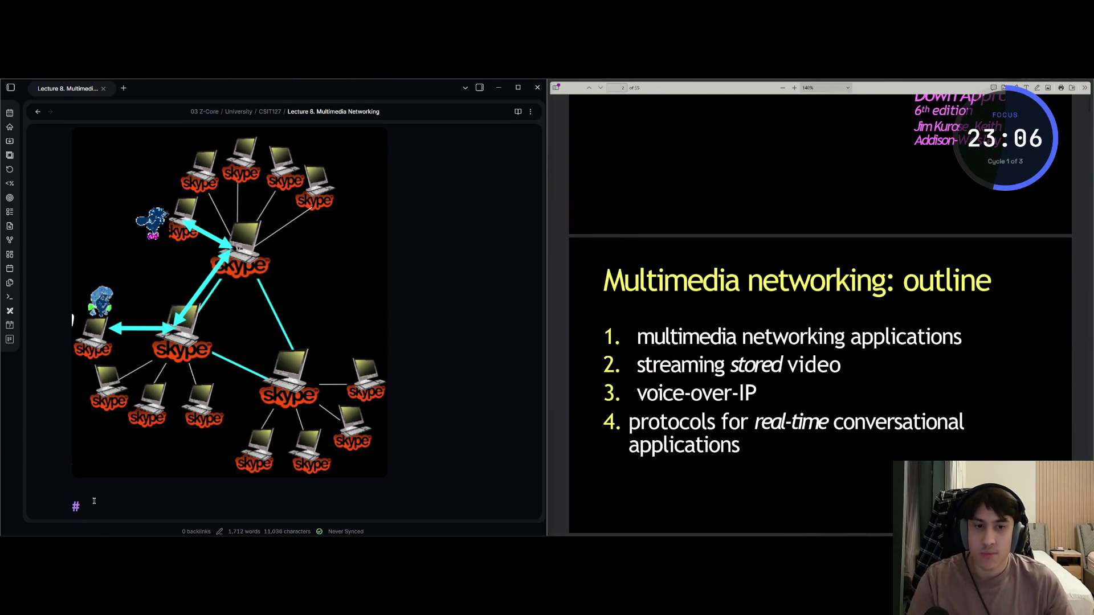
# Type the heading 'Real-time conversatinal applications' below the Skype diagram
pyautogui.write('P')
pyautogui.press('BackSpace')
pyautogui.write('Real-=')
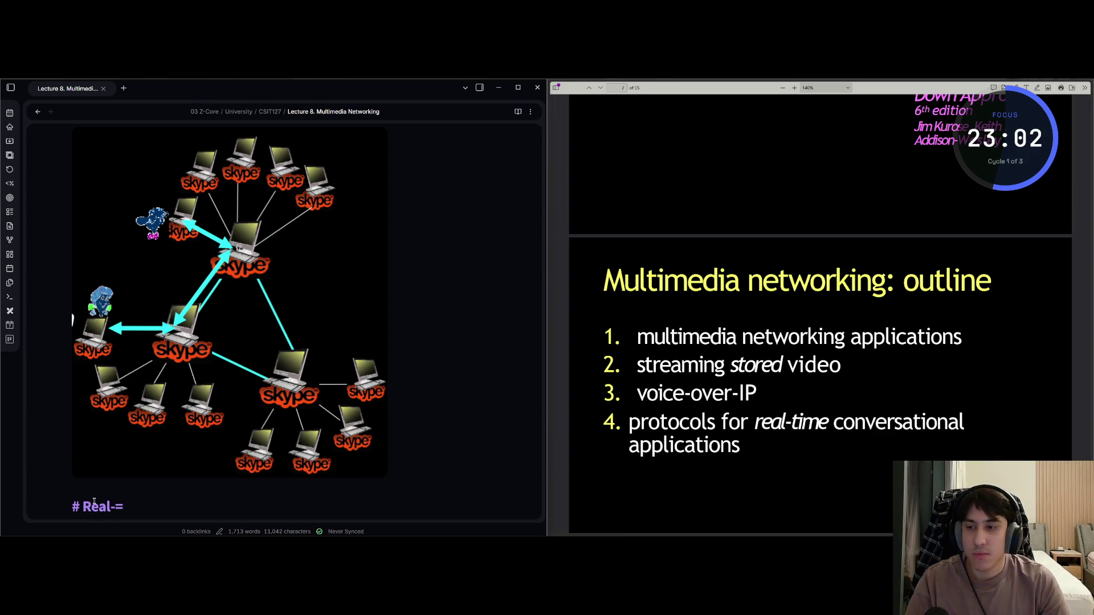
pyautogui.press('BackSpace')
pyautogui.write('time conv')
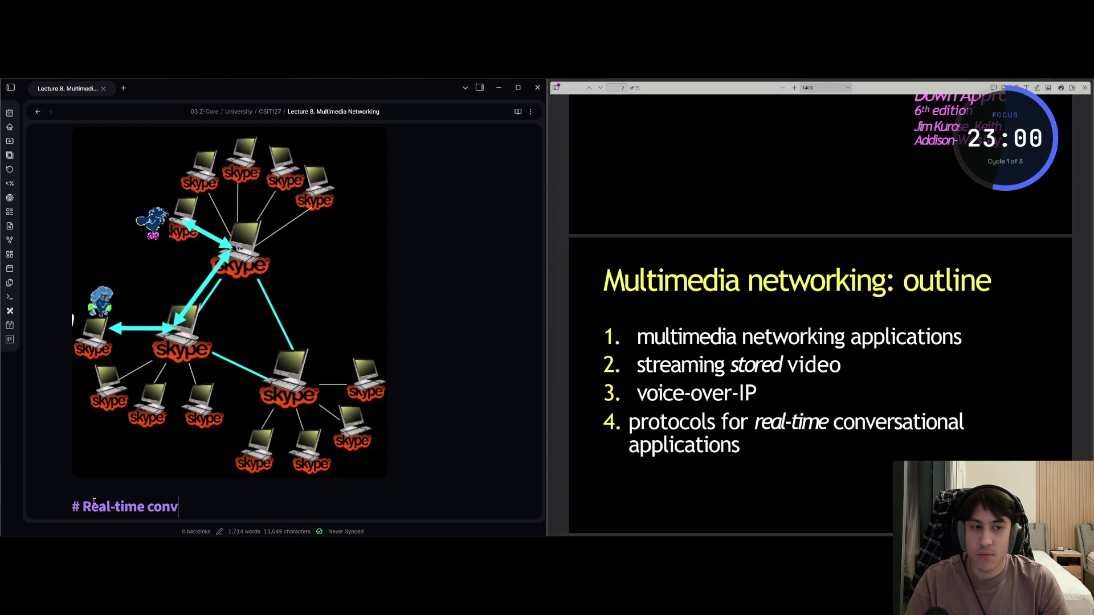
pyautogui.write('ersatin')
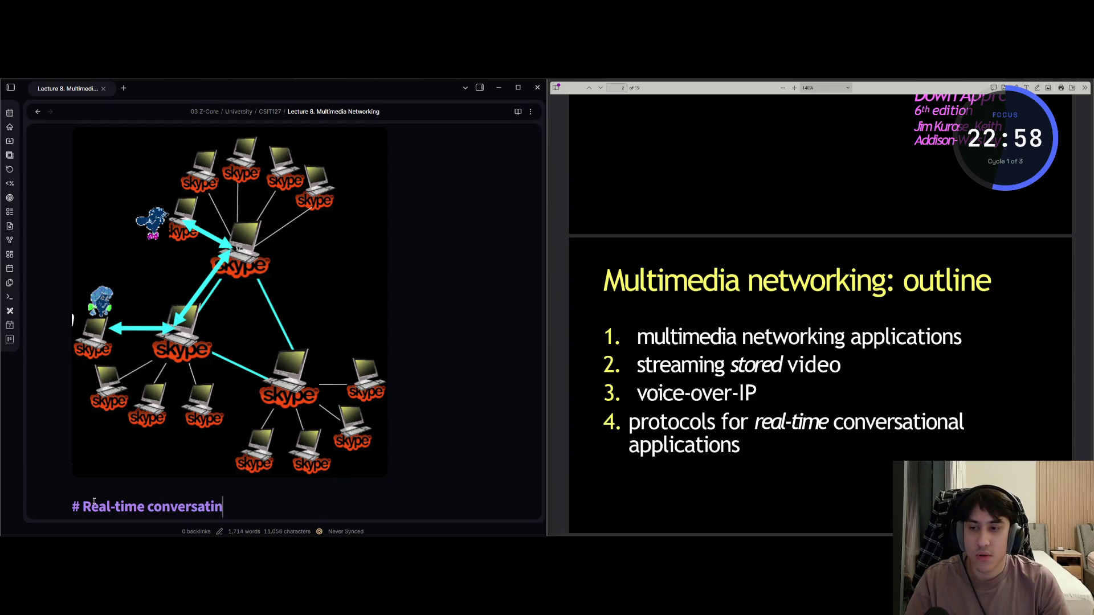
pyautogui.write('al applications')
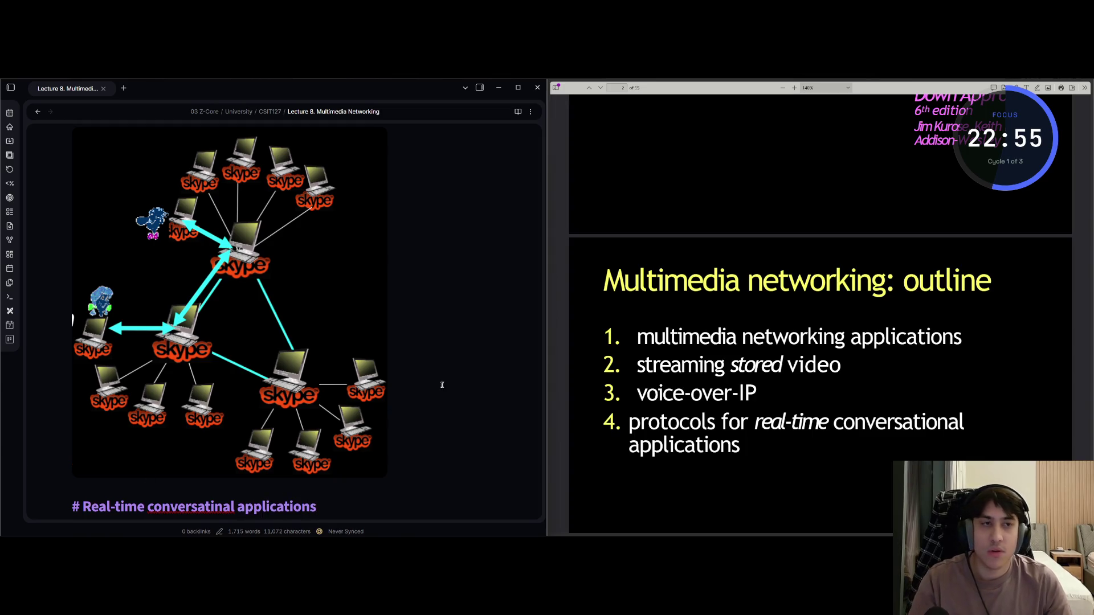
# Skim the lecture slides for the outline, then return to the end of the new heading
pyautogui.scroll(4, 672, 415)
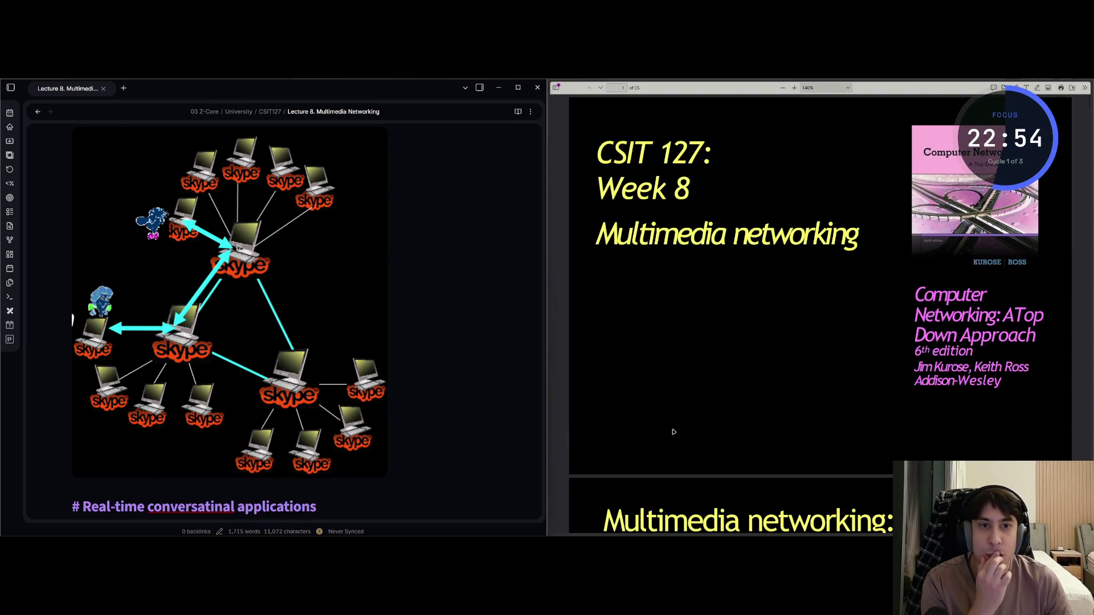
pyautogui.scroll(-7, 661, 444)
pyautogui.scroll(-15, 654, 455)
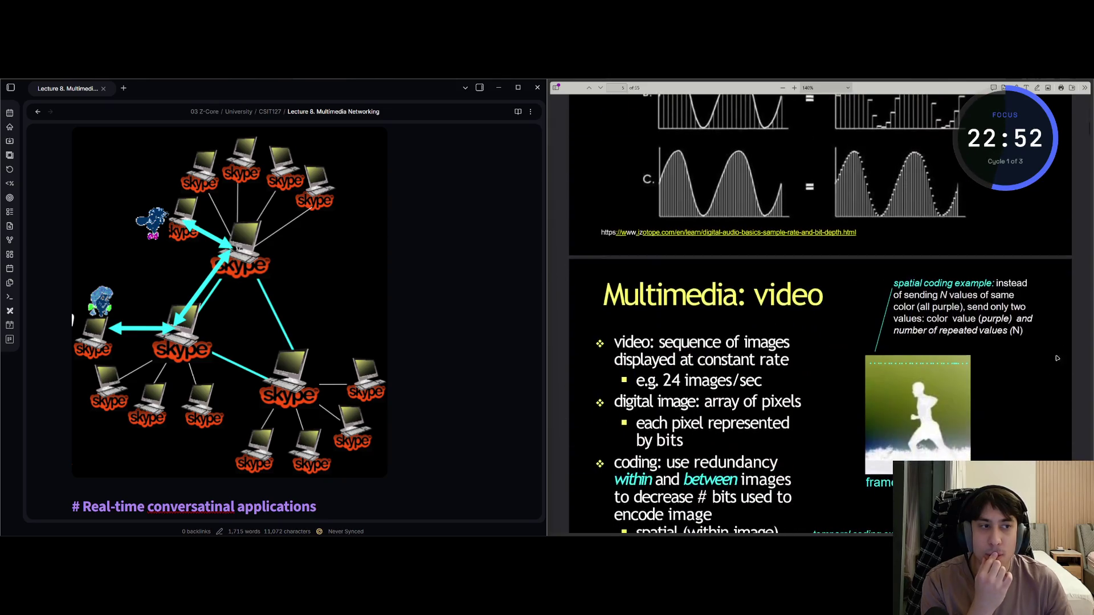
pyautogui.click(1092, 319)
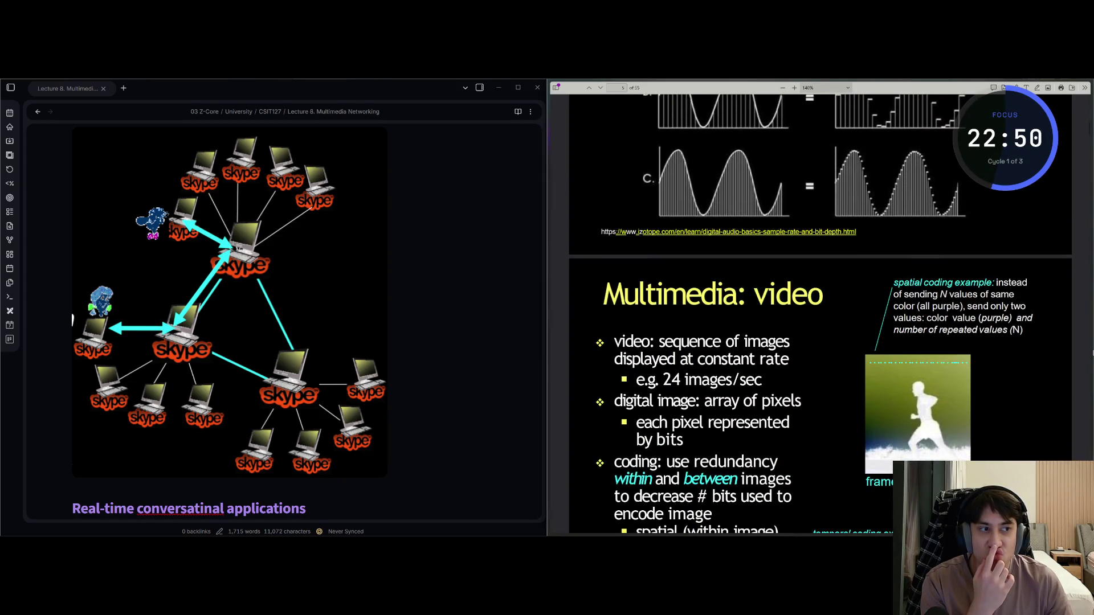
pyautogui.scroll(-20, 1090, 363)
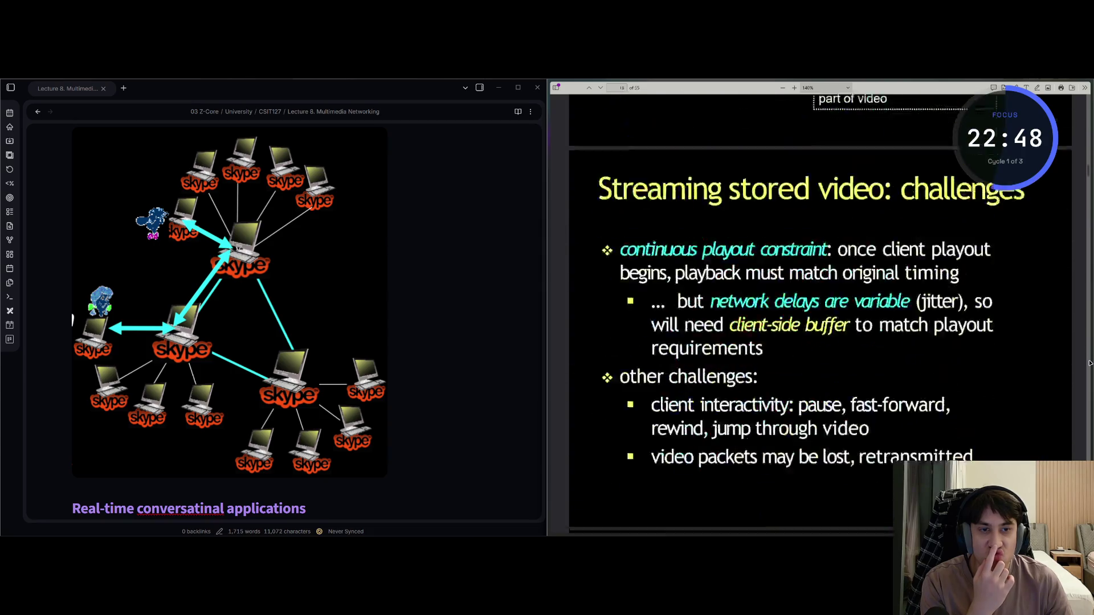
pyautogui.scroll(-20, 1090, 363)
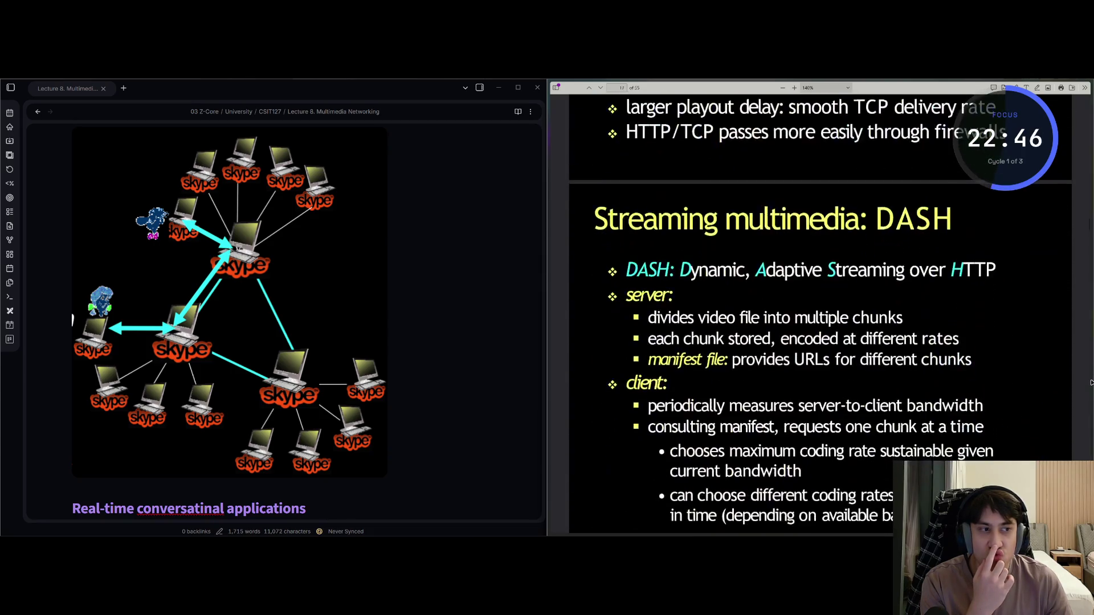
pyautogui.scroll(-20, 1093, 396)
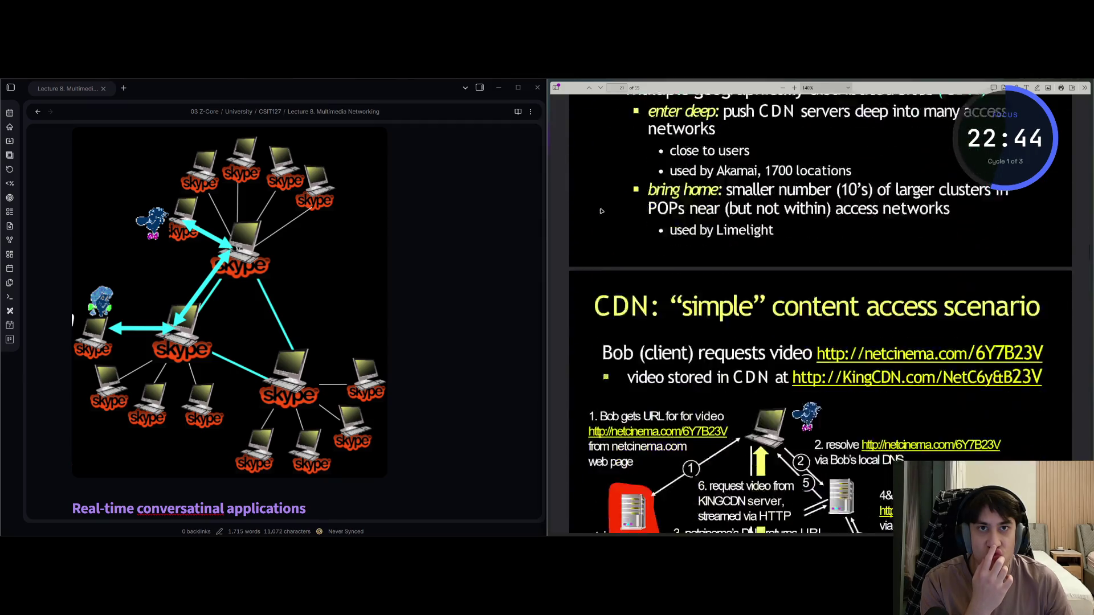
pyautogui.scroll(-5, 599, 181)
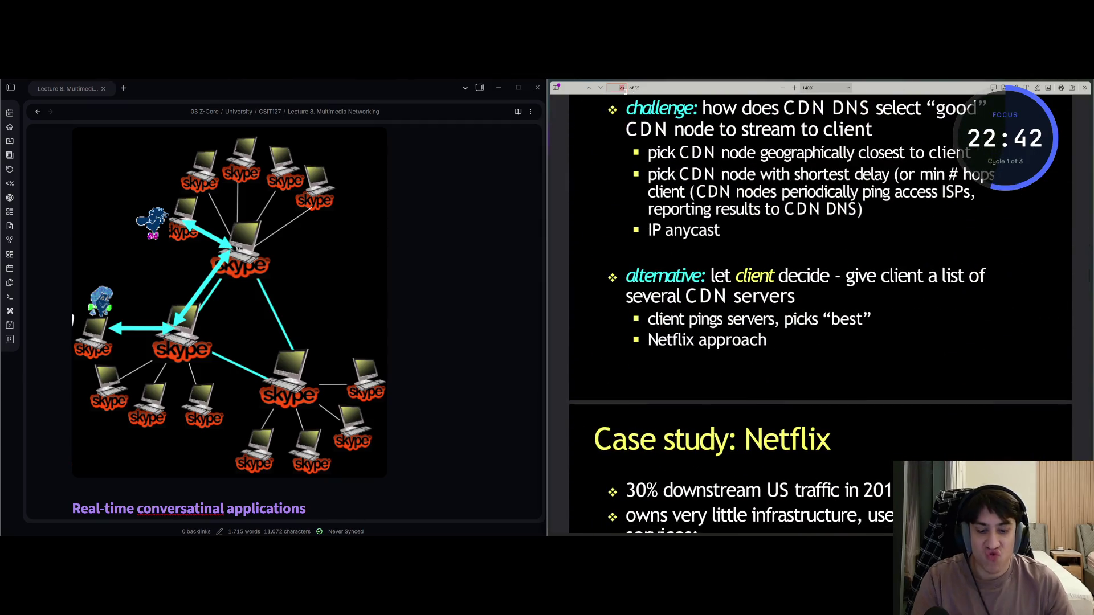
pyautogui.scroll(-15, 698, 288)
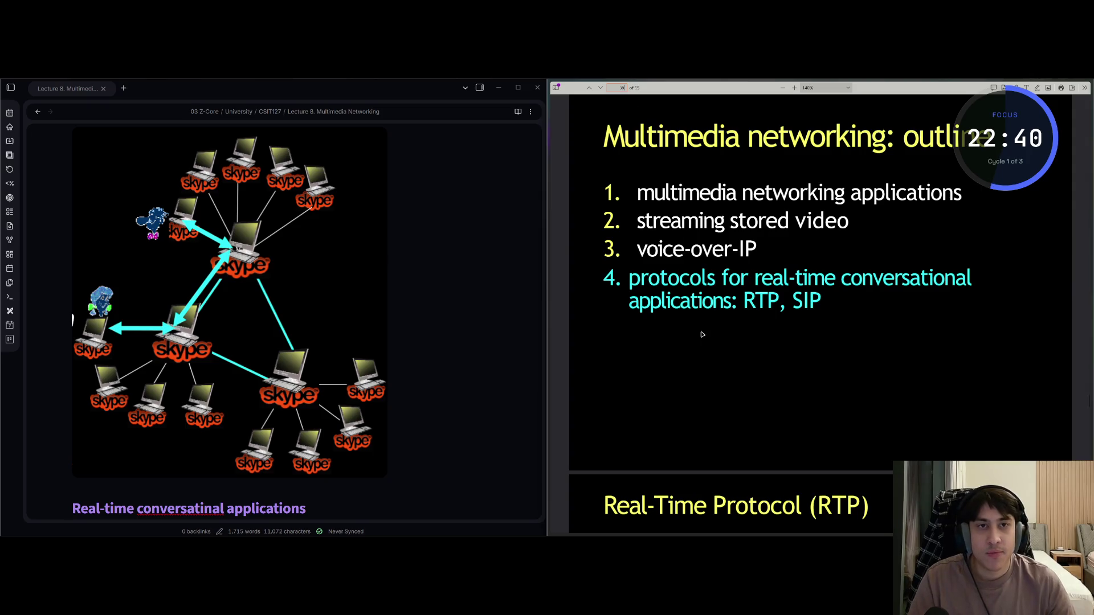
pyautogui.scroll(-3, 701, 332)
pyautogui.scroll(3, 712, 342)
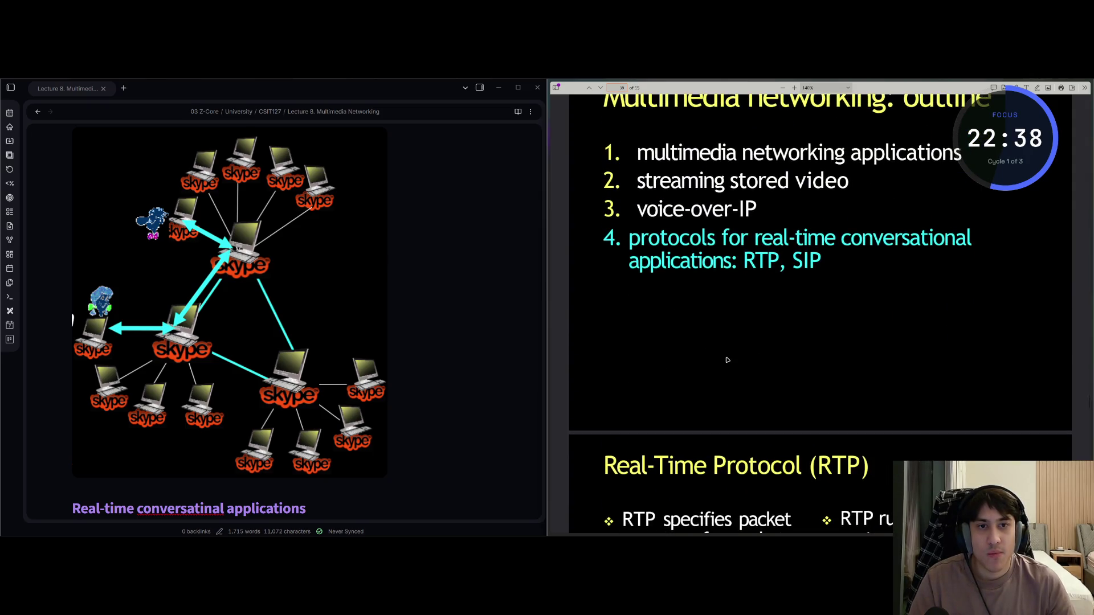
pyautogui.scroll(1, 727, 359)
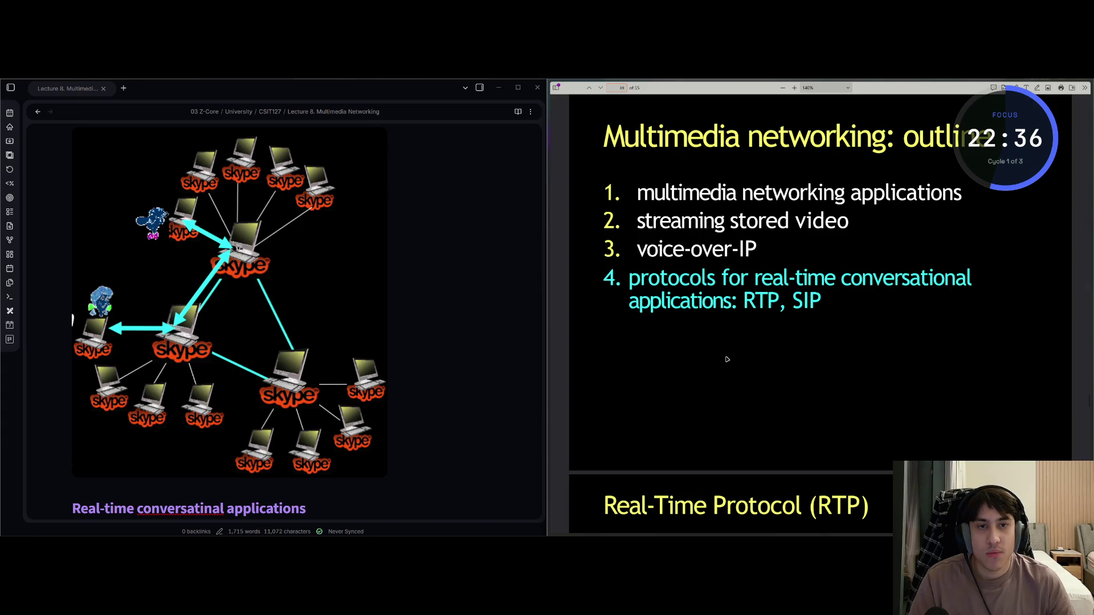
pyautogui.scroll(-1, 312, 433)
pyautogui.click(312, 433)
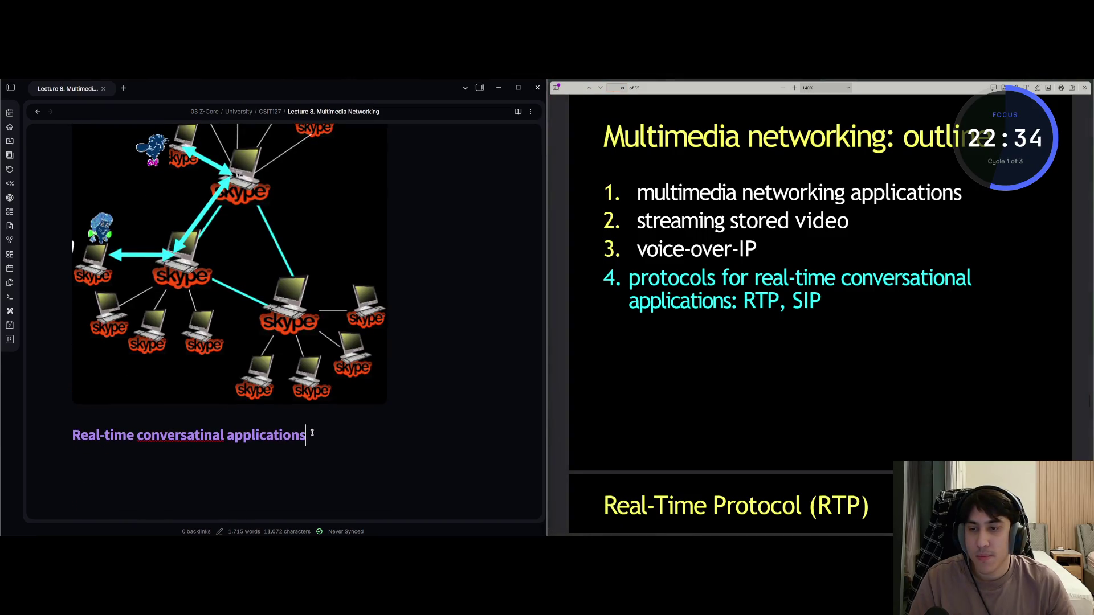
# Delete the trailing 'Real-time conversatinal applications' heading line
pyautogui.moveTo(311, 434); pyautogui.dragTo(71, 436)
pyautogui.write('#')
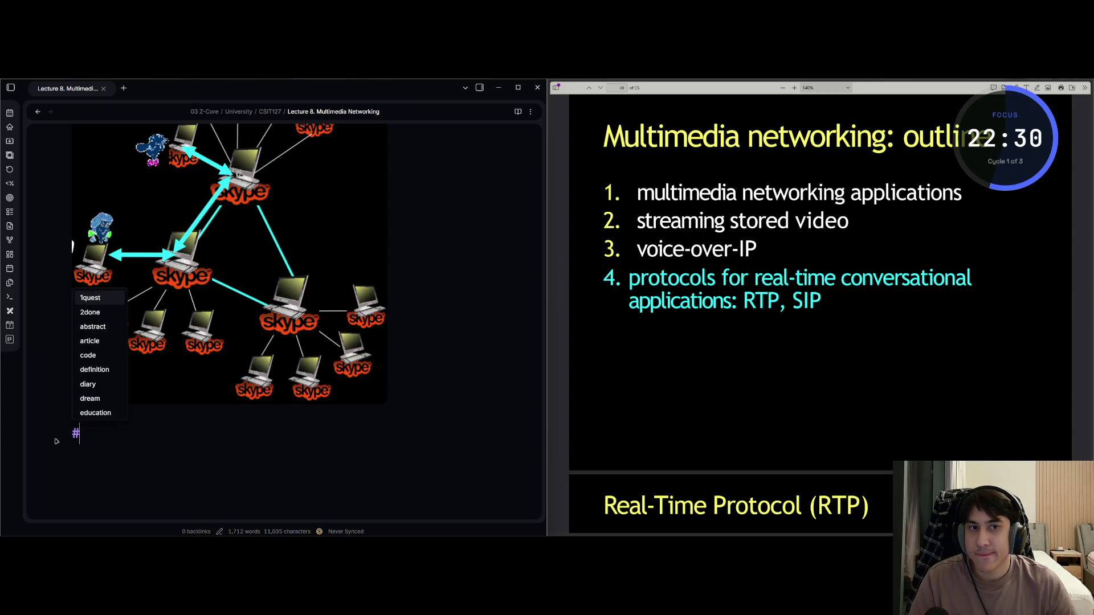
pyautogui.press('BackSpace')
# Rename the top heading from 'Multimedia networking: outline' to 'Multimedia networking applications'
pyautogui.scroll(-15, 137, 403)
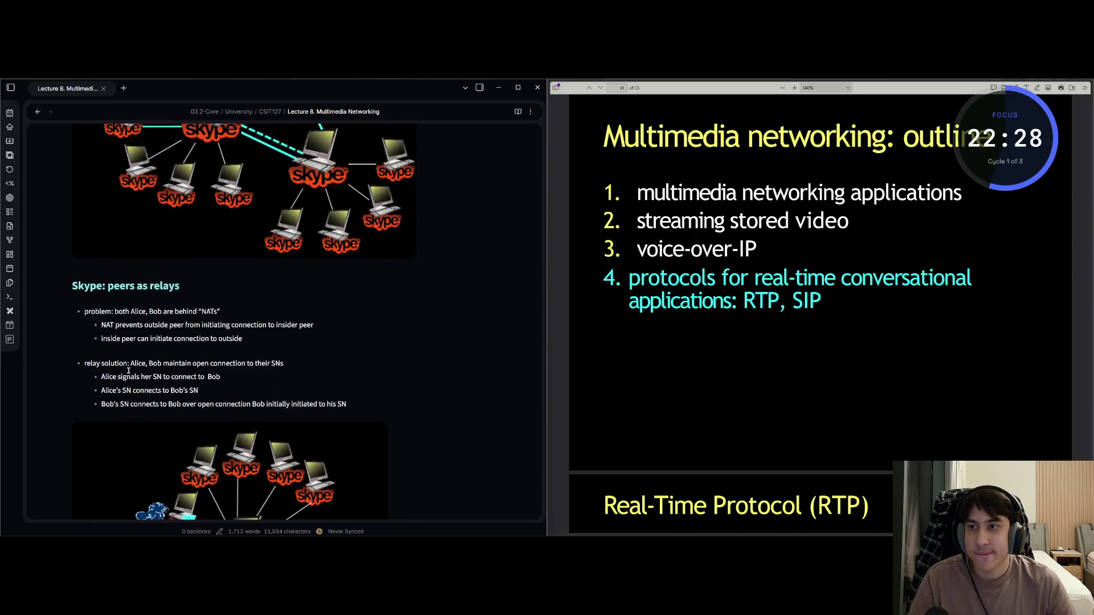
pyautogui.scroll(15, 133, 409)
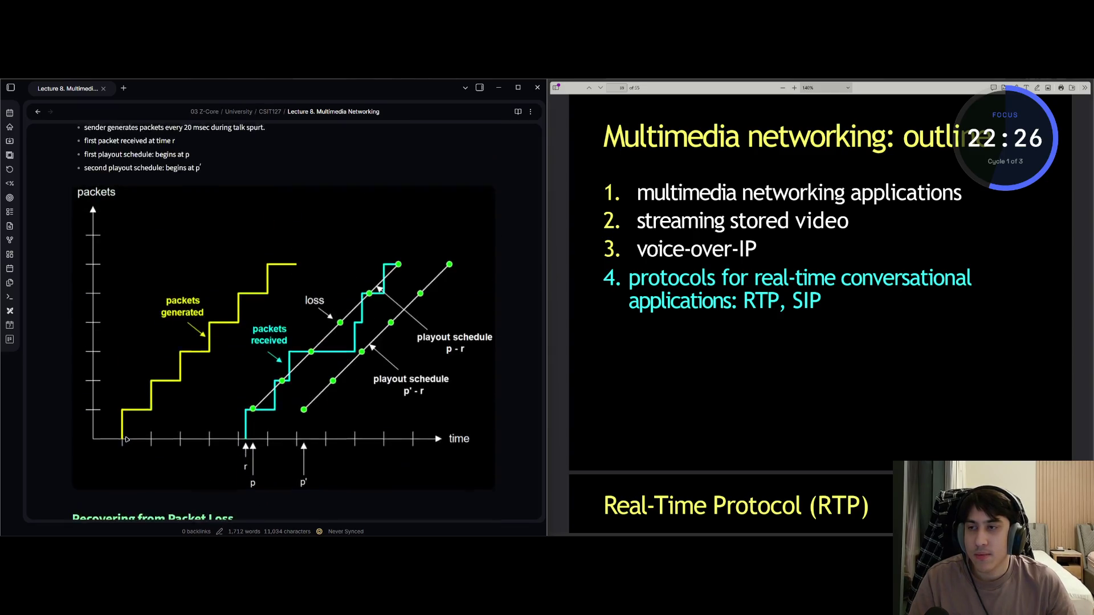
pyautogui.scroll(15, 95, 337)
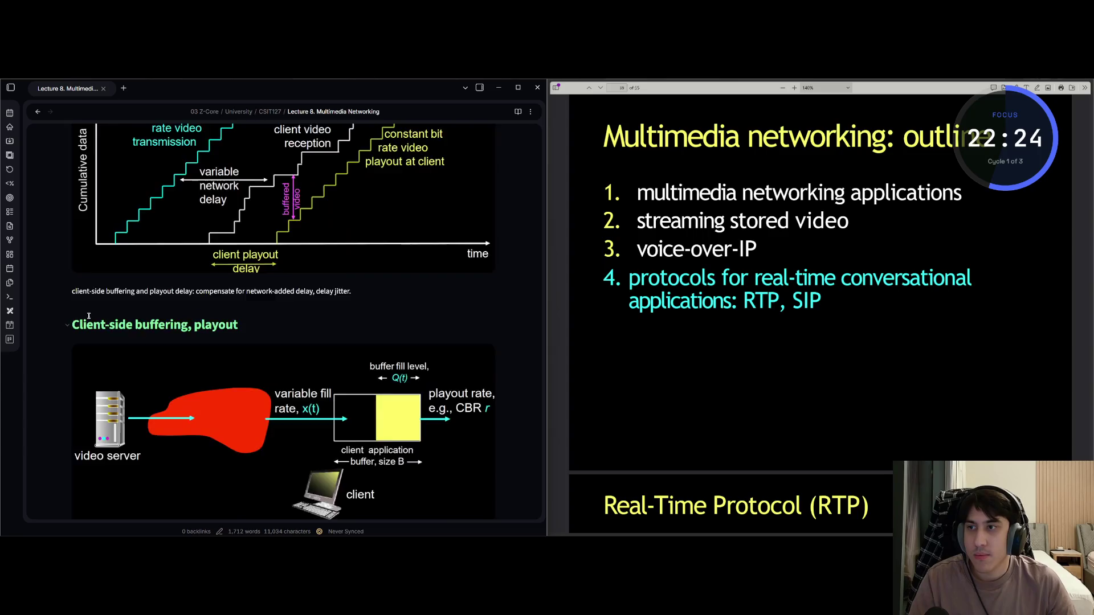
pyautogui.scroll(10, 76, 309)
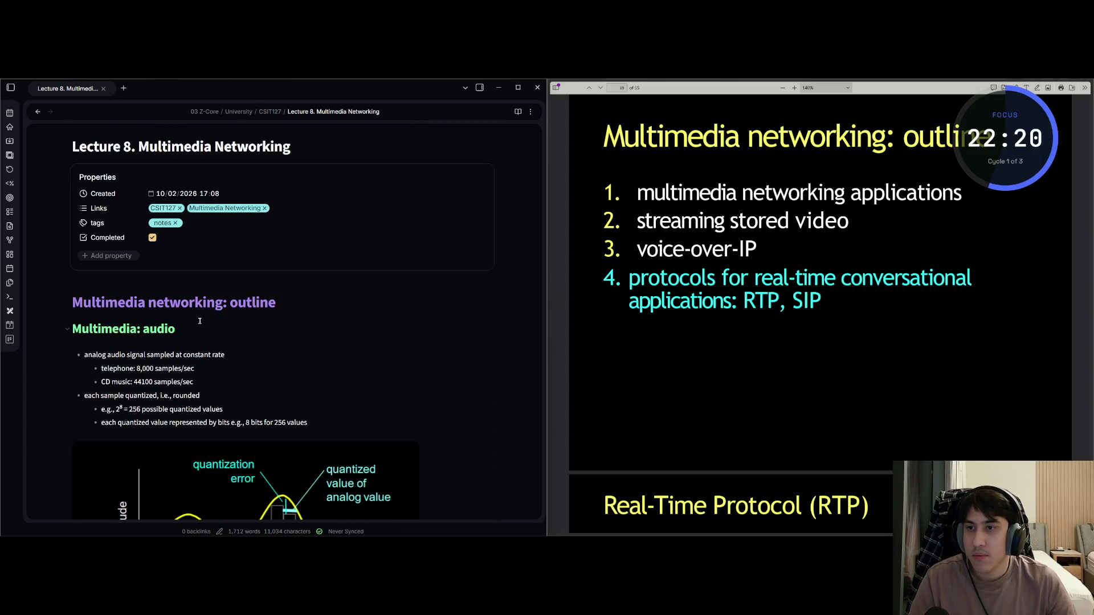
pyautogui.moveTo(276, 296); pyautogui.dragTo(225, 301)
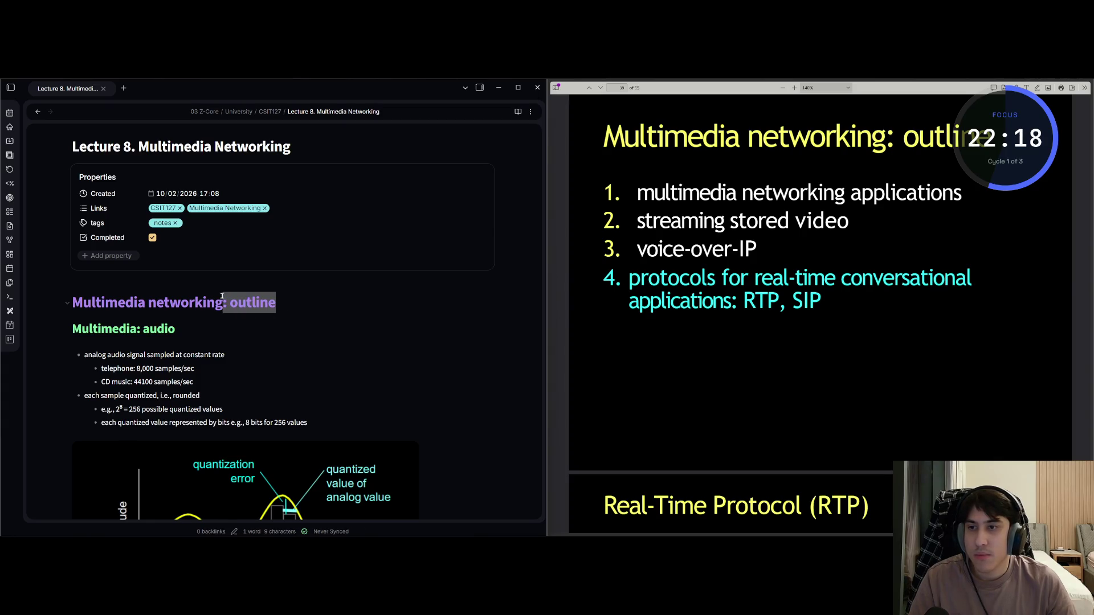
pyautogui.press('BackSpace')
pyautogui.write('lications')
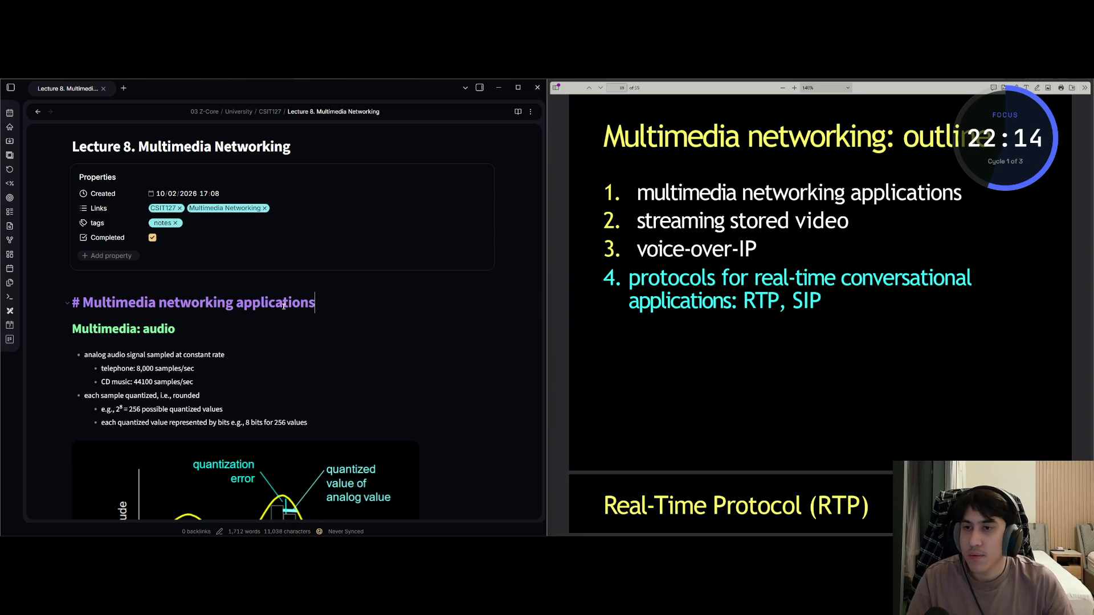
# Place the cursor at the start of the 'Streaming stored video: challenges' heading
pyautogui.scroll(-15, 187, 310)
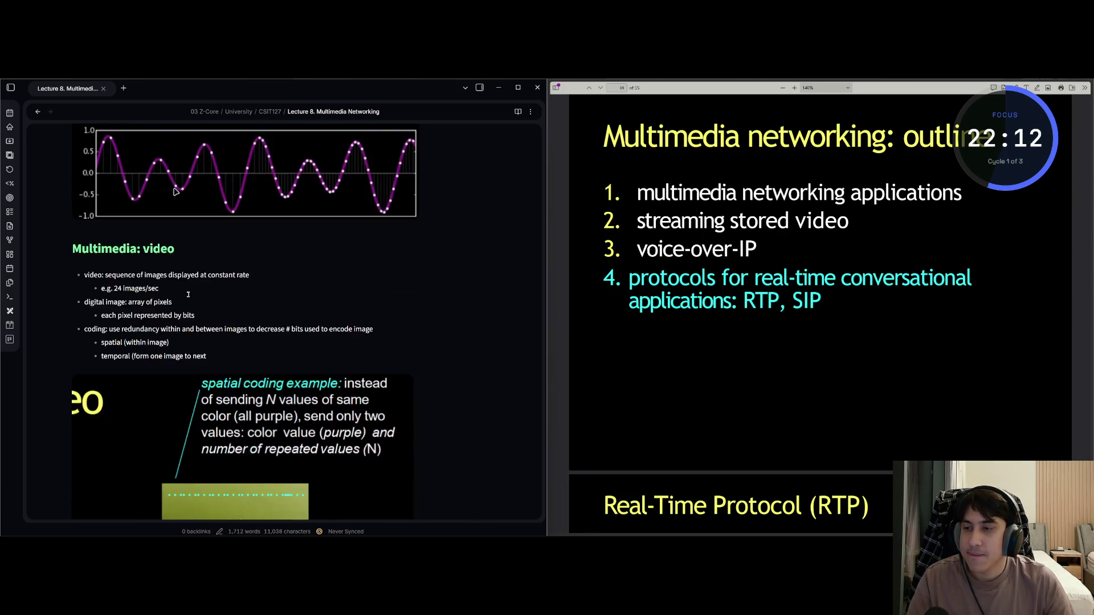
pyautogui.scroll(-15, 186, 289)
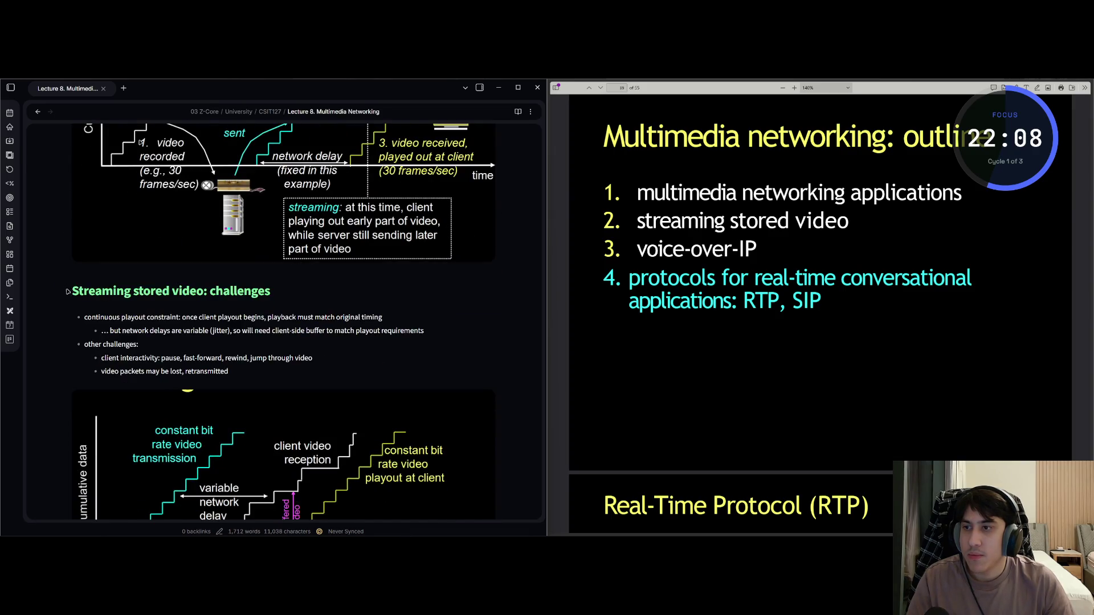
pyautogui.click(72, 291)
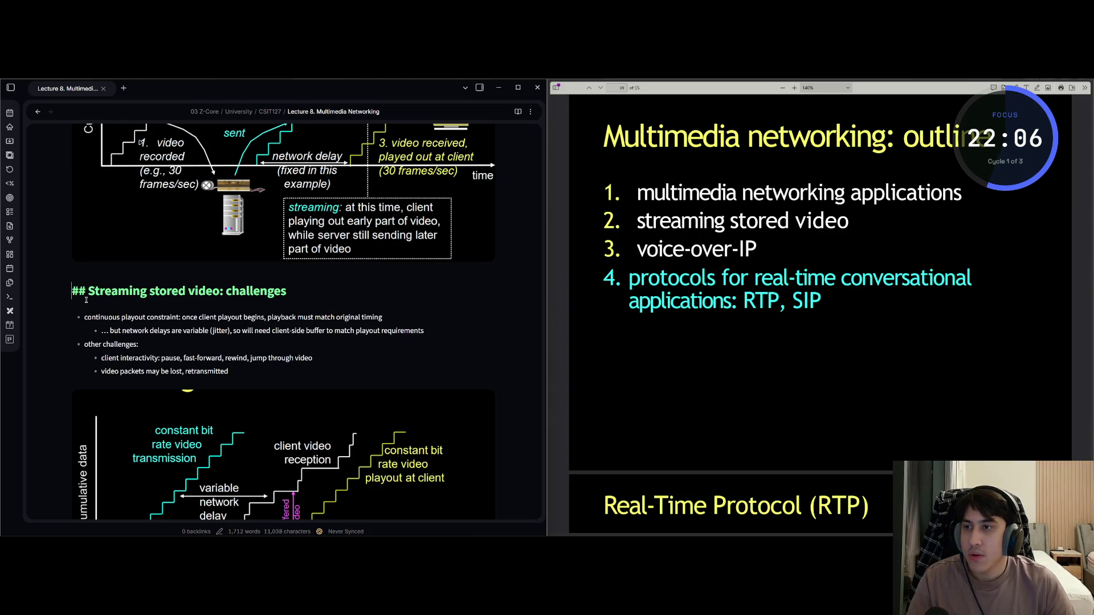
# Insert a '# Streaming stored video' heading on a new line above the challenges section
pyautogui.press('Return')
pyautogui.press('Up')
pyautogui.write('#')
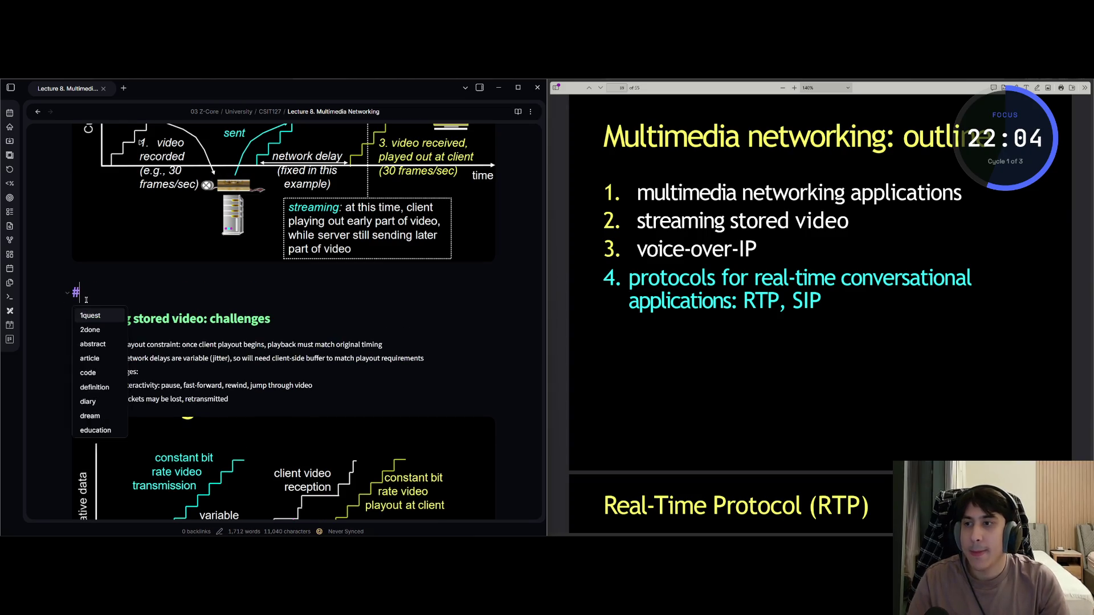
pyautogui.write(' Streaming ')
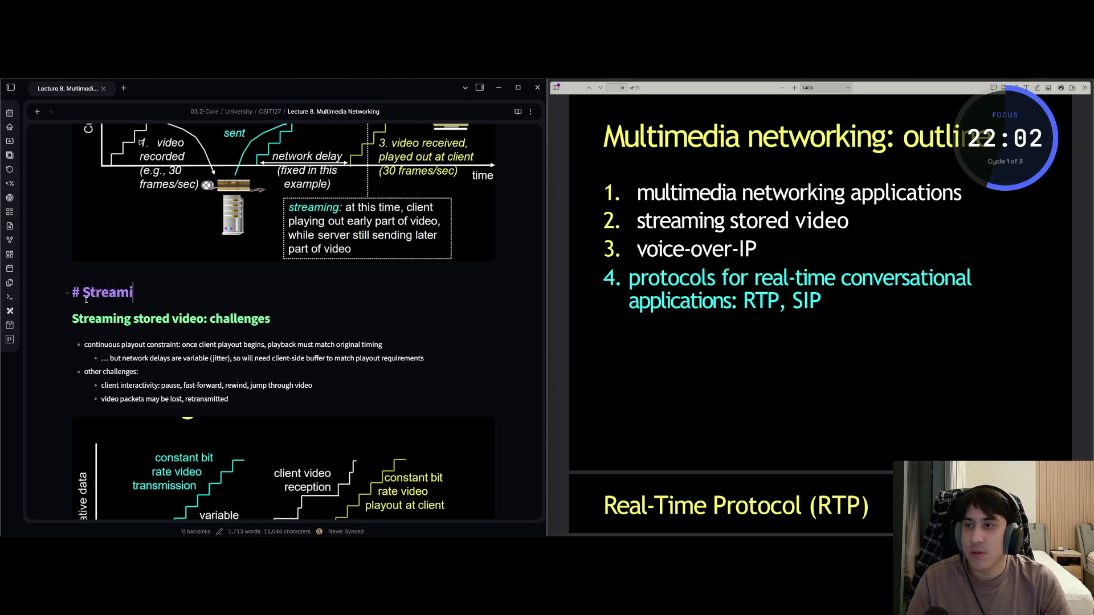
pyautogui.write('stored video')
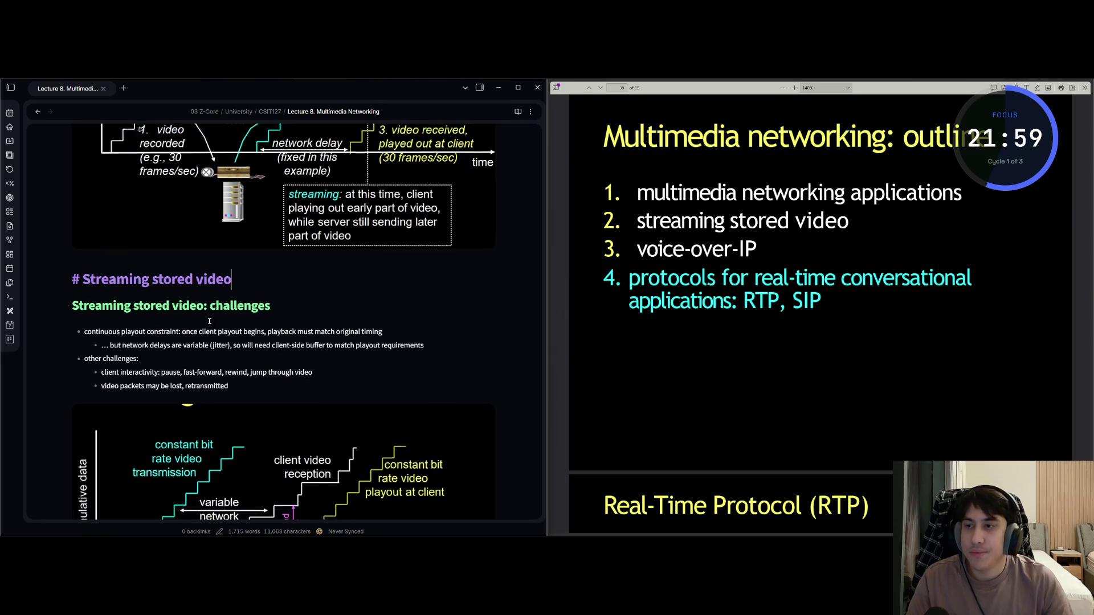
pyautogui.scroll(-4, 209, 322)
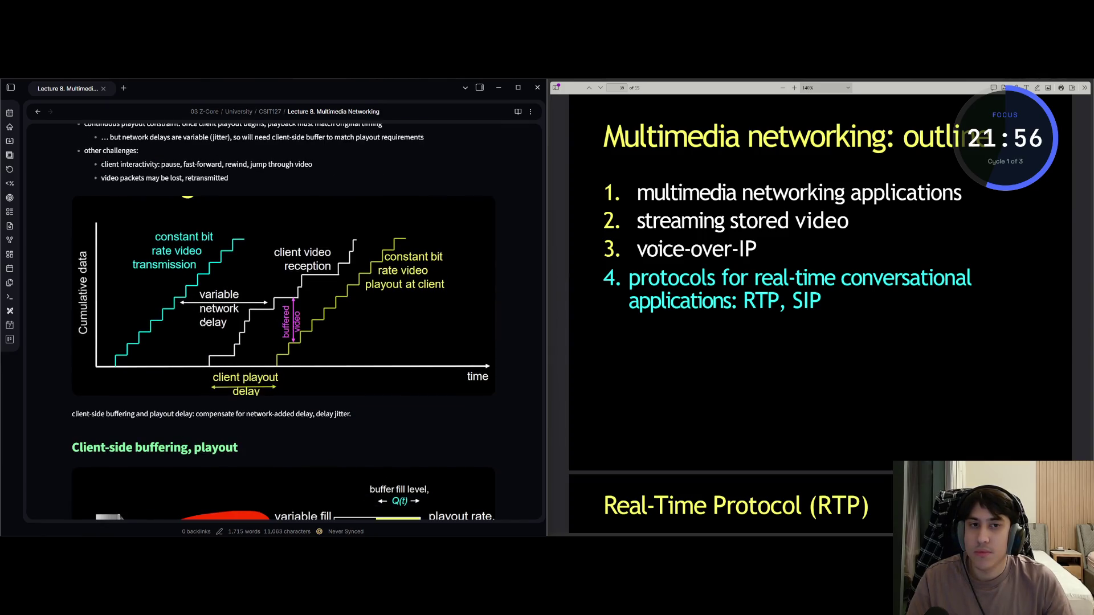
# Promote the 'Voice-over-IP (VoIP)' heading from level 2 to level 1
pyautogui.scroll(-12, 204, 323)
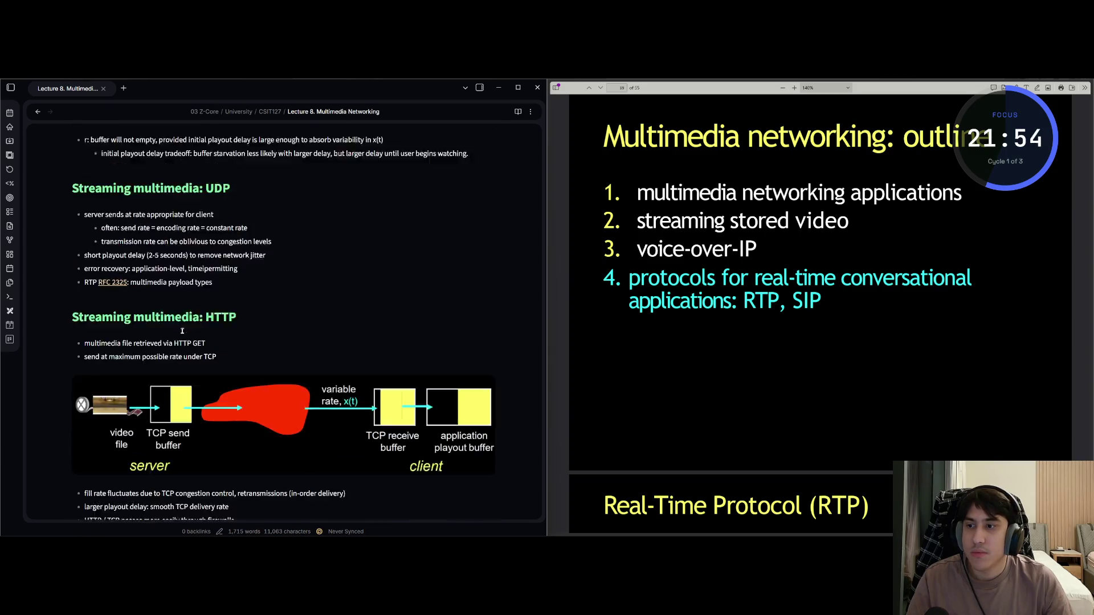
pyautogui.scroll(-12, 183, 330)
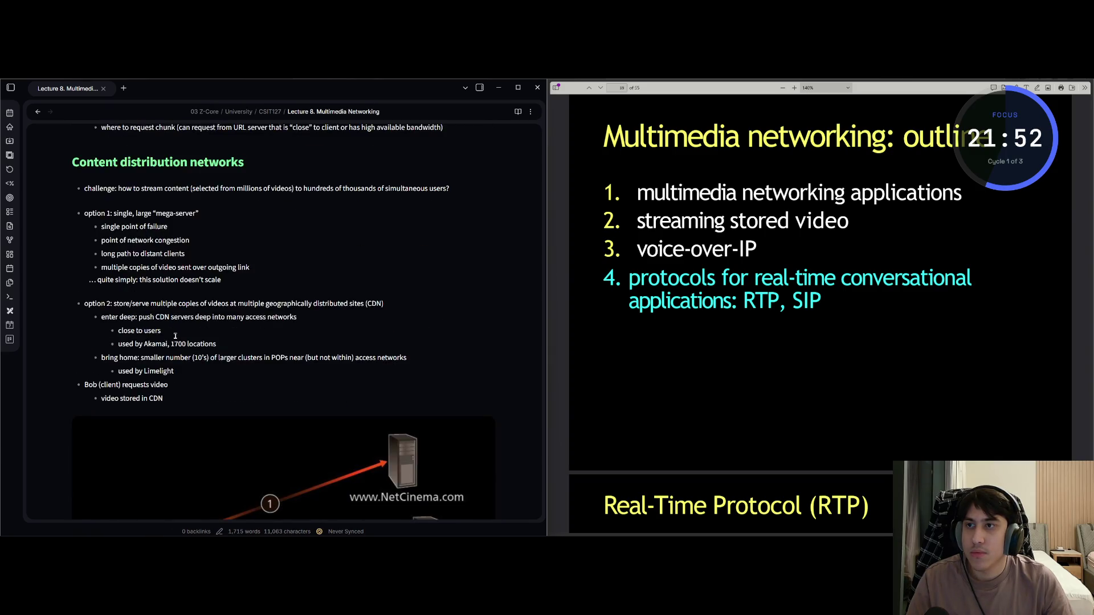
pyautogui.scroll(-15, 175, 336)
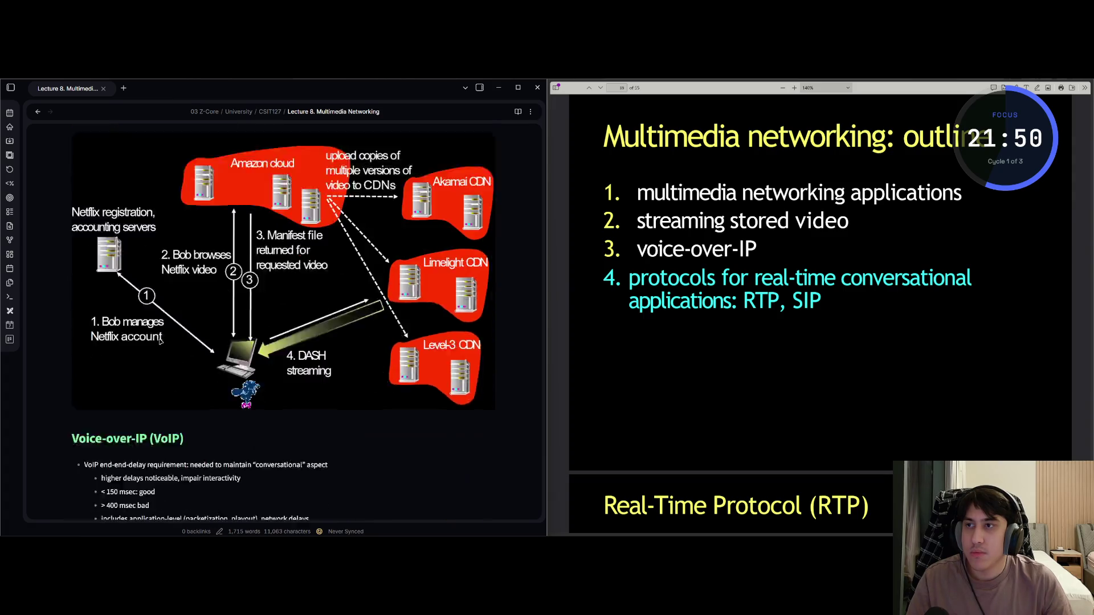
pyautogui.scroll(-3, 160, 340)
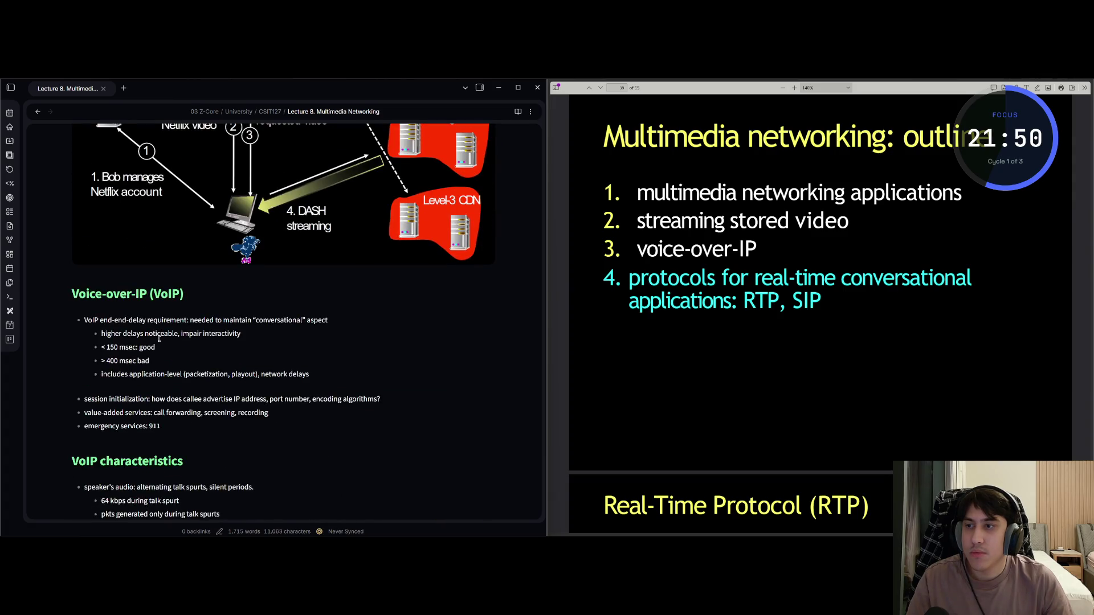
pyautogui.click(99, 280)
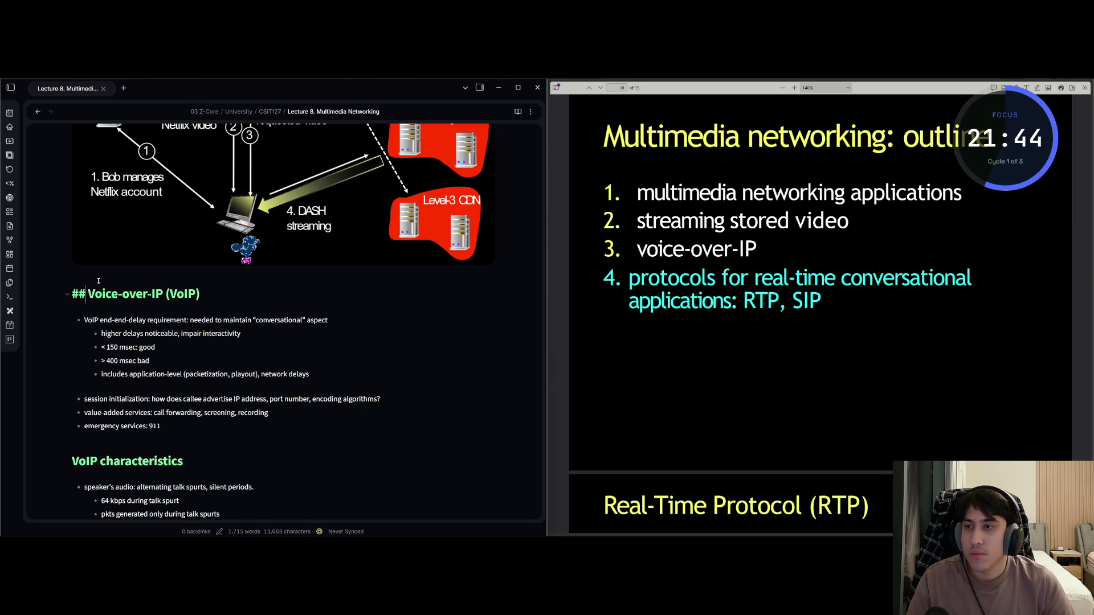
pyautogui.press('BackSpace')
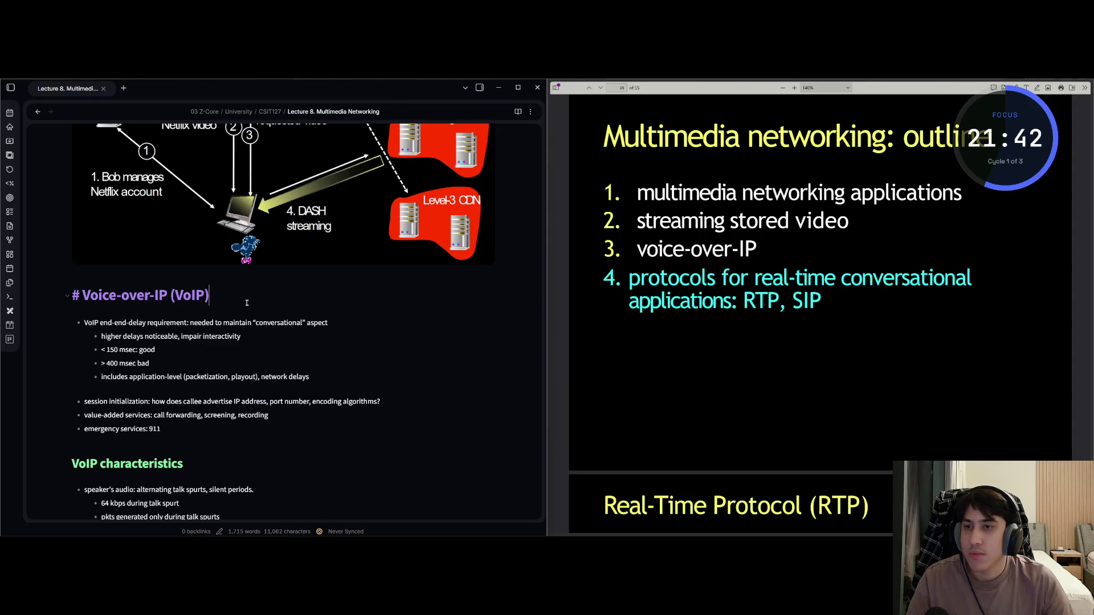
pyautogui.scroll(-10, 299, 335)
pyautogui.scroll(-5, 299, 335)
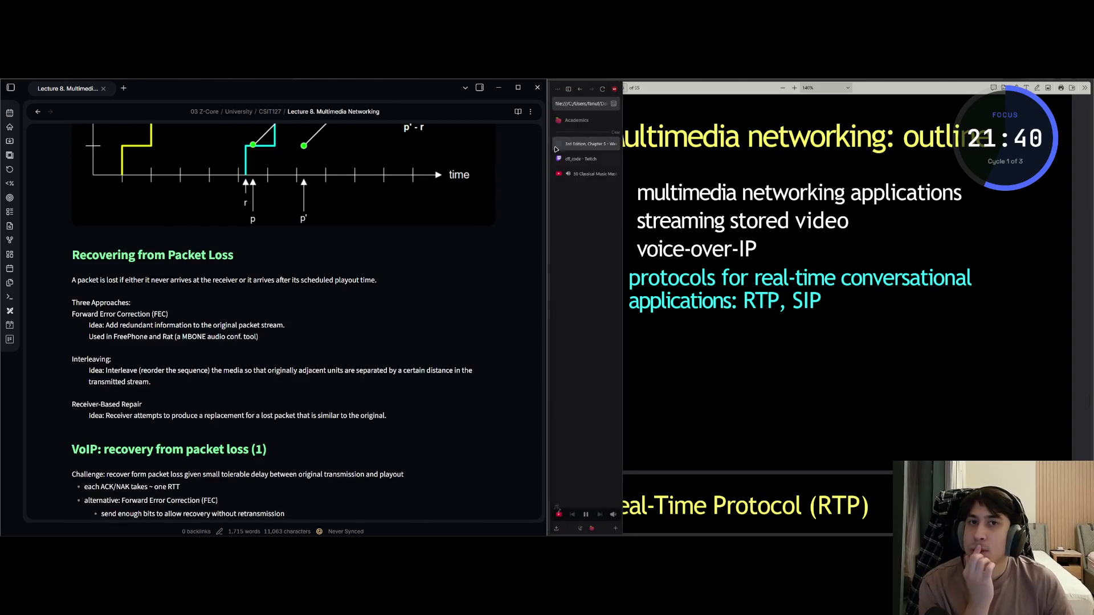
pyautogui.click(479, 88)
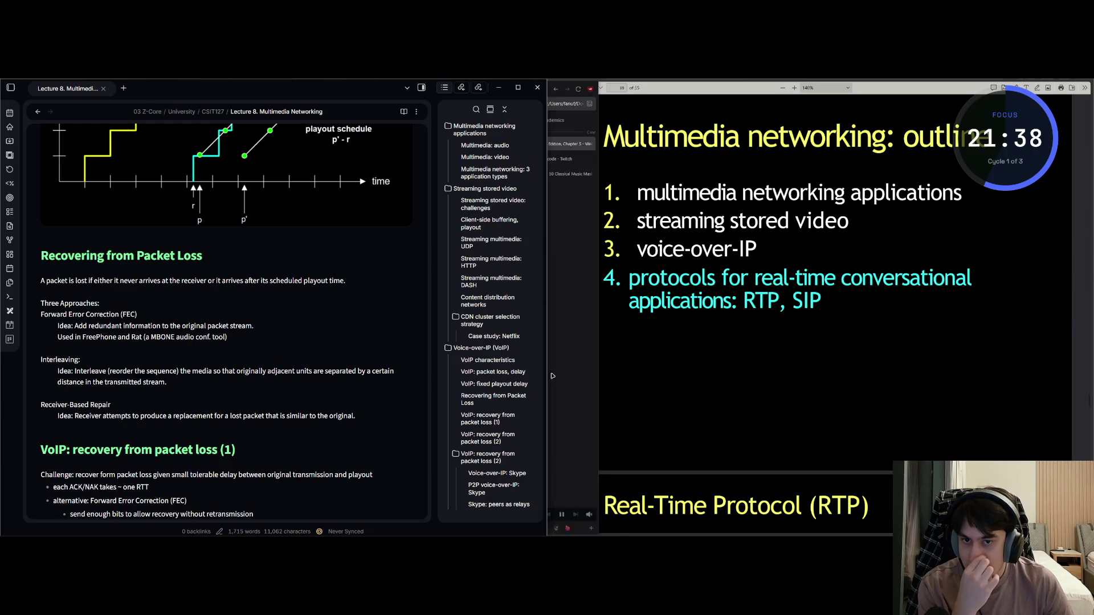
pyautogui.click(449, 189)
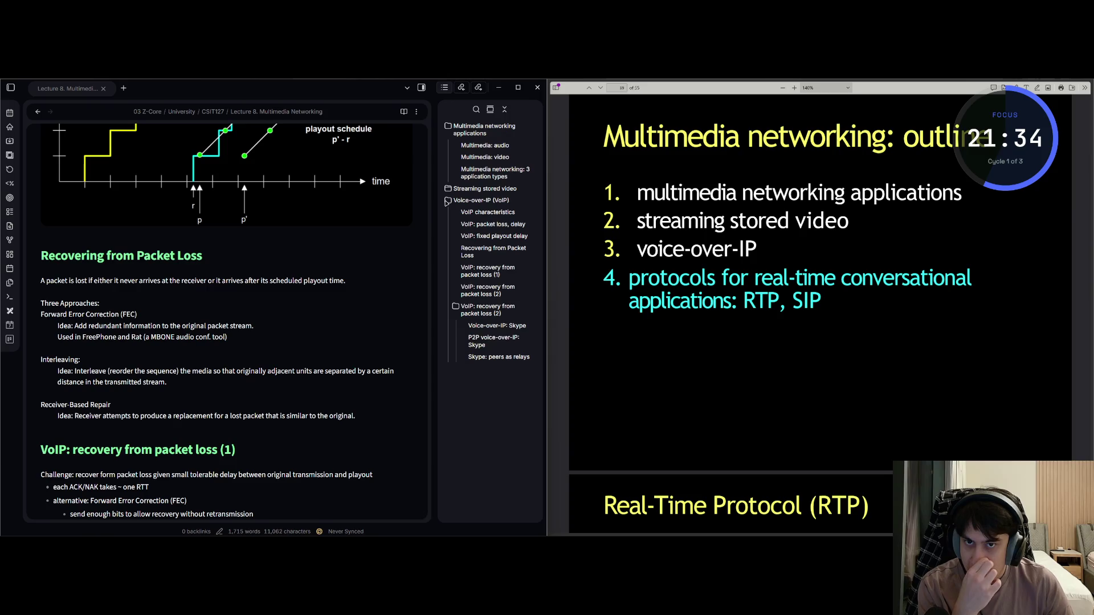
pyautogui.click(449, 189)
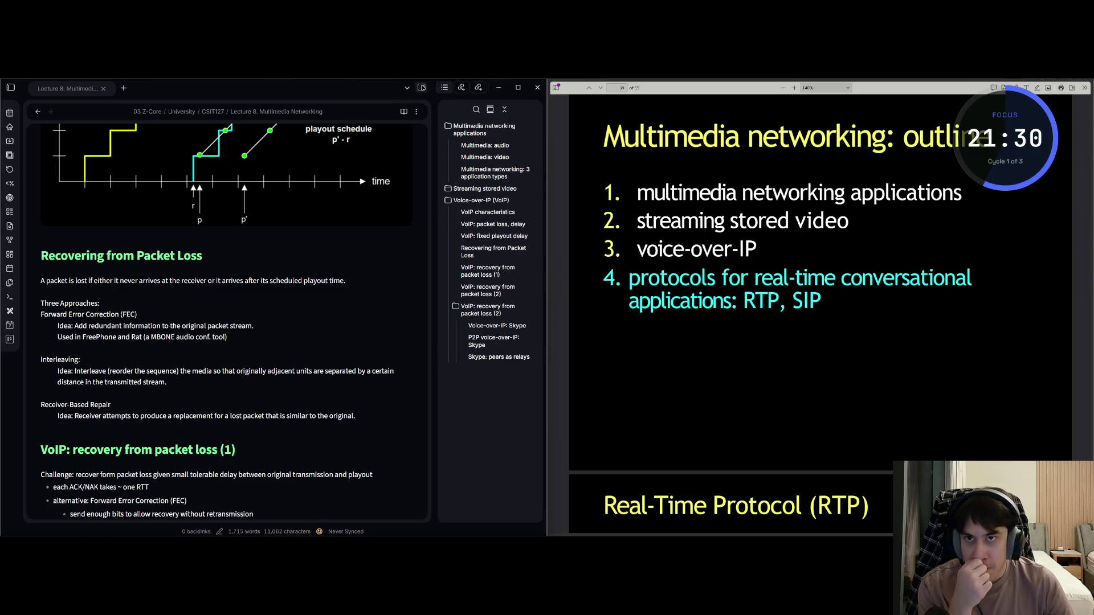
pyautogui.click(422, 87)
pyautogui.scroll(-15, 382, 240)
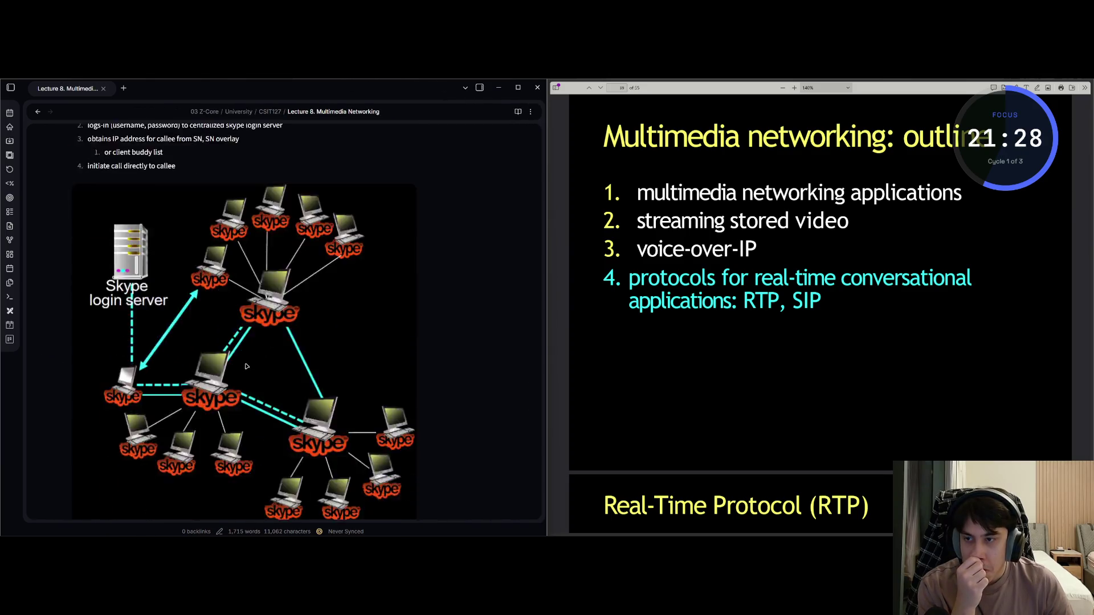
pyautogui.scroll(-3, 292, 381)
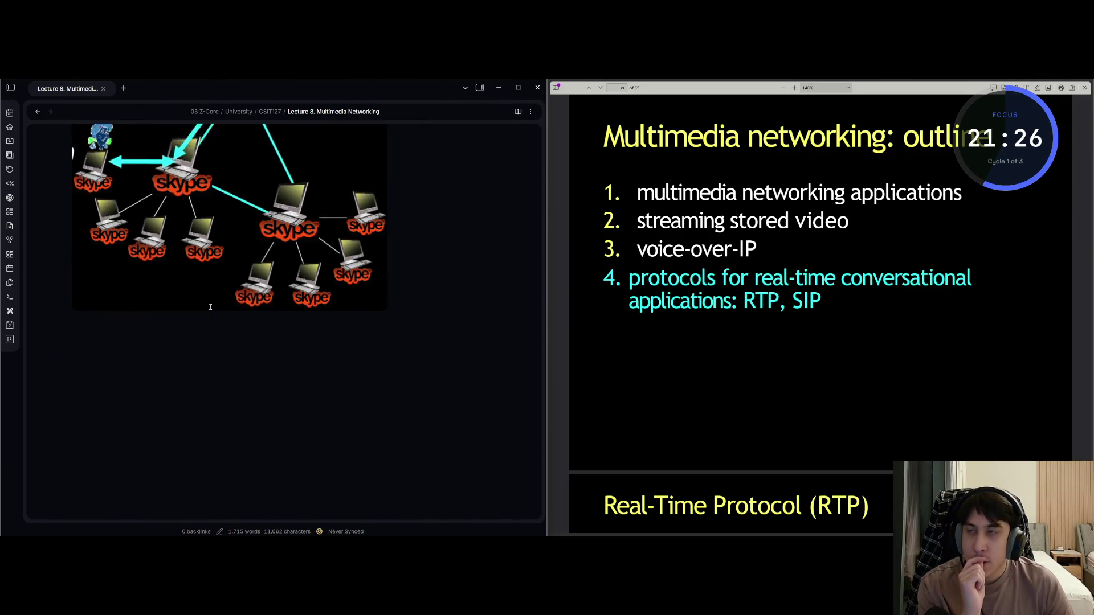
pyautogui.scroll(10, 216, 308)
pyautogui.scroll(-8, 194, 306)
pyautogui.scroll(-2, 206, 322)
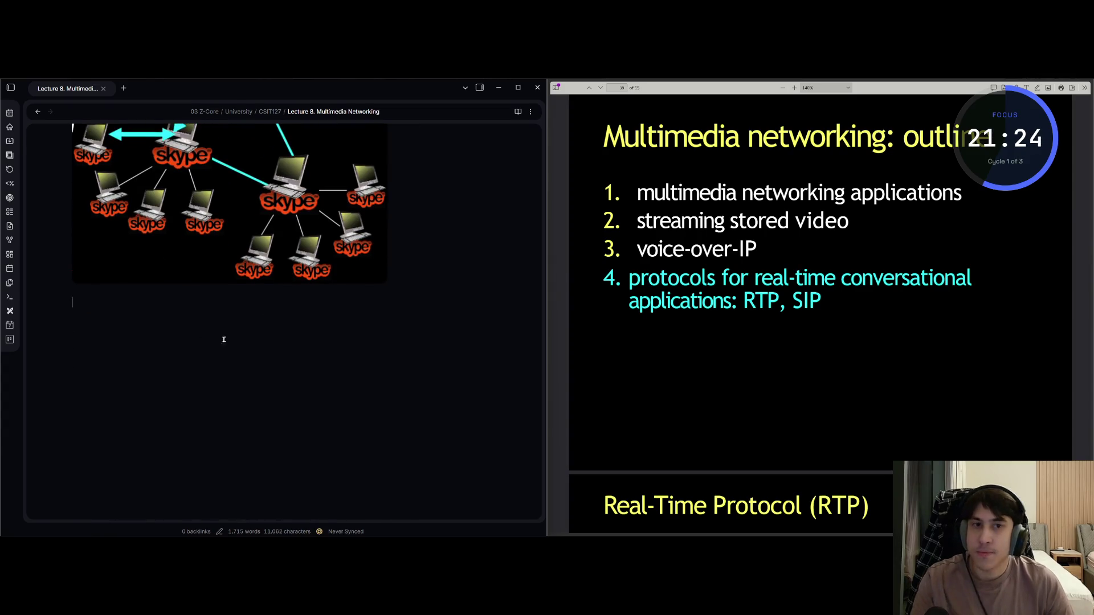
pyautogui.click(695, 313)
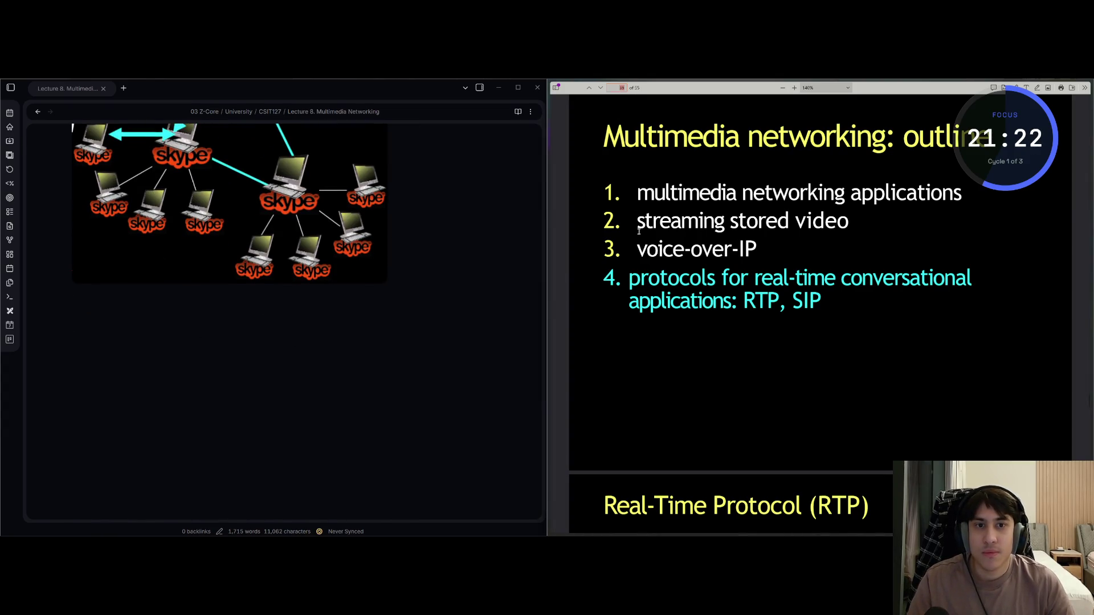
pyautogui.scroll(-3, 643, 257)
pyautogui.click(183, 336)
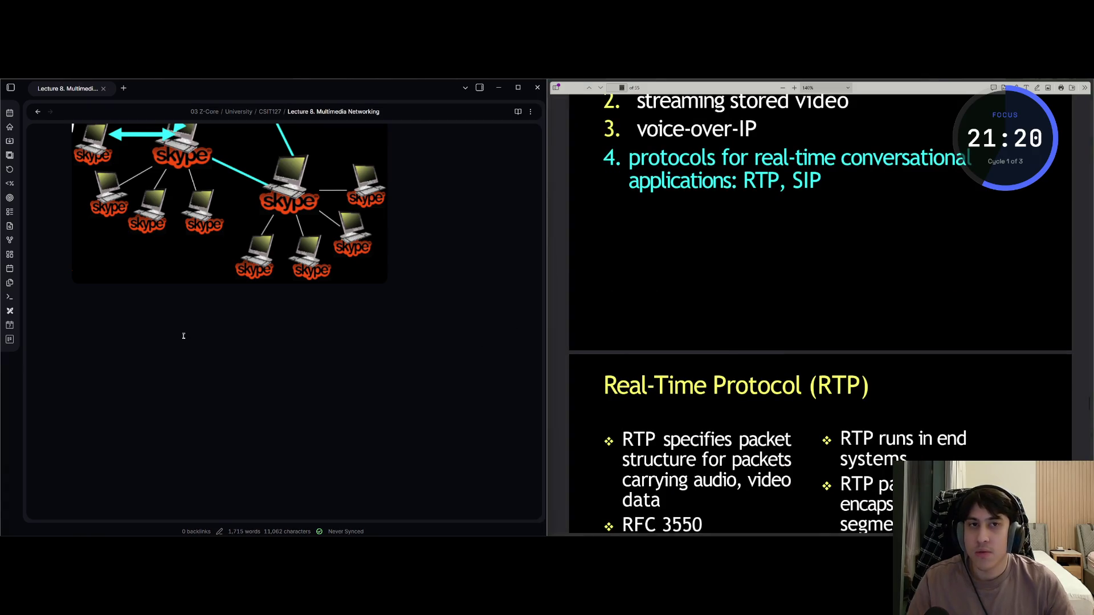
# Add the '# Real-Time Protocol (RTP)' heading below the Skype diagram and start a new line
pyautogui.write('# Real')
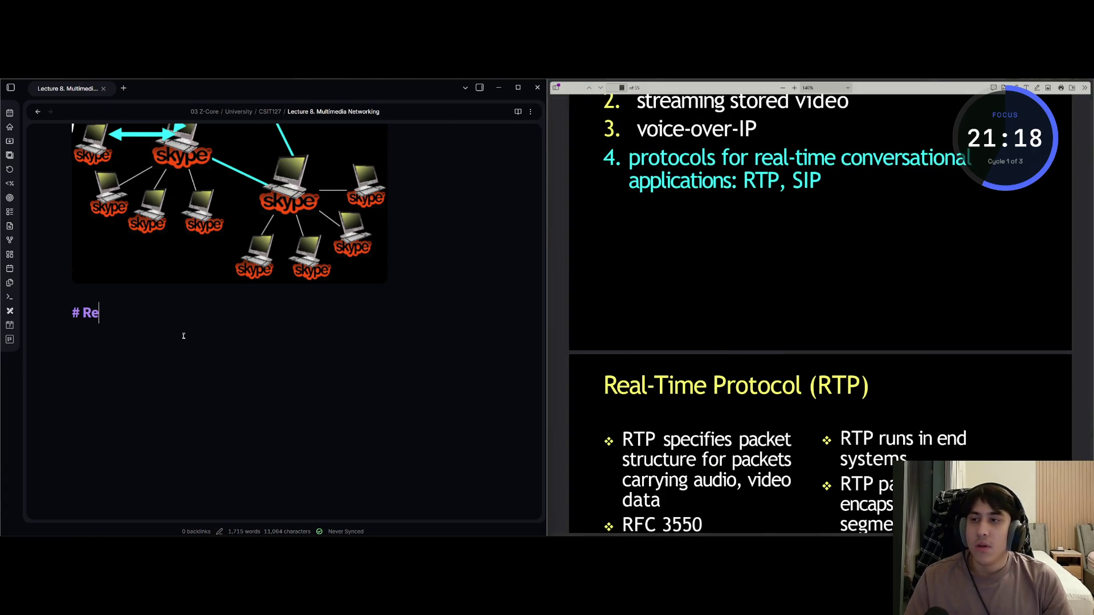
pyautogui.write('-Time Protocol (RTP')
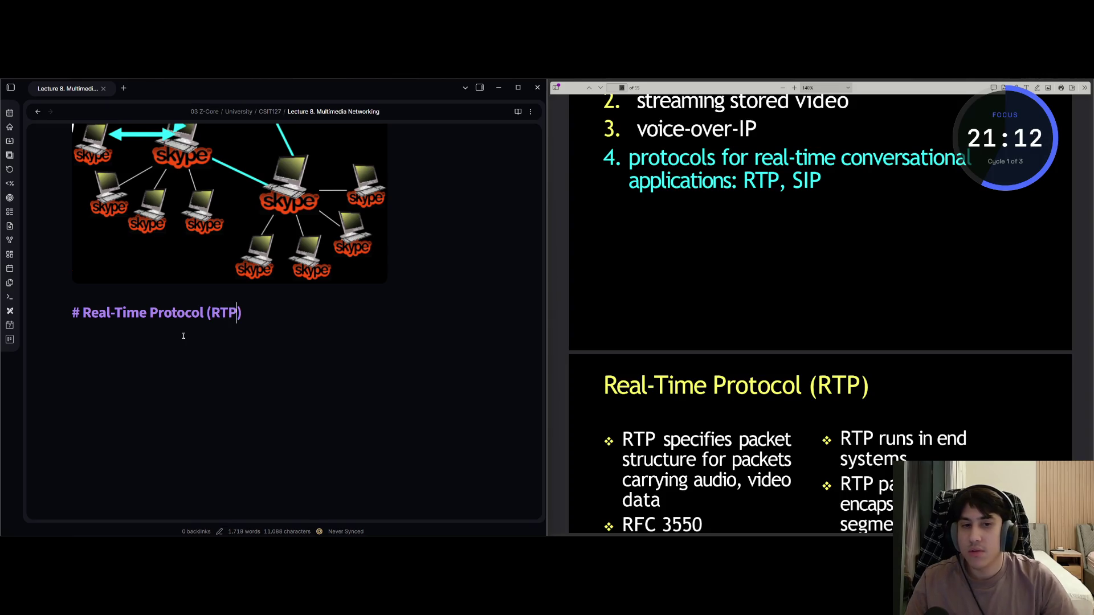
pyautogui.press('End')
pyautogui.press('Return')
# Find the RTP slide and type the bullet 'RTP specifies packet structure for packets carrying audio, video data'
pyautogui.hotkey('alt', 'Tab')
pyautogui.press('pageup')
pyautogui.press('pageup')
pyautogui.press('pageup')
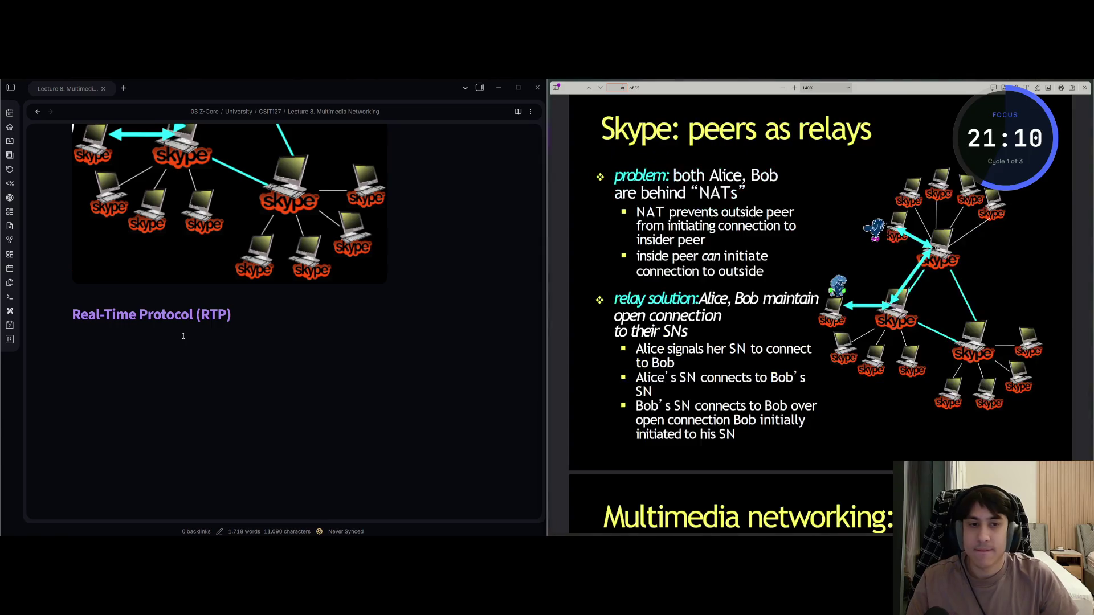
pyautogui.press('pagedown')
pyautogui.press('pagedown')
pyautogui.press('pagedown')
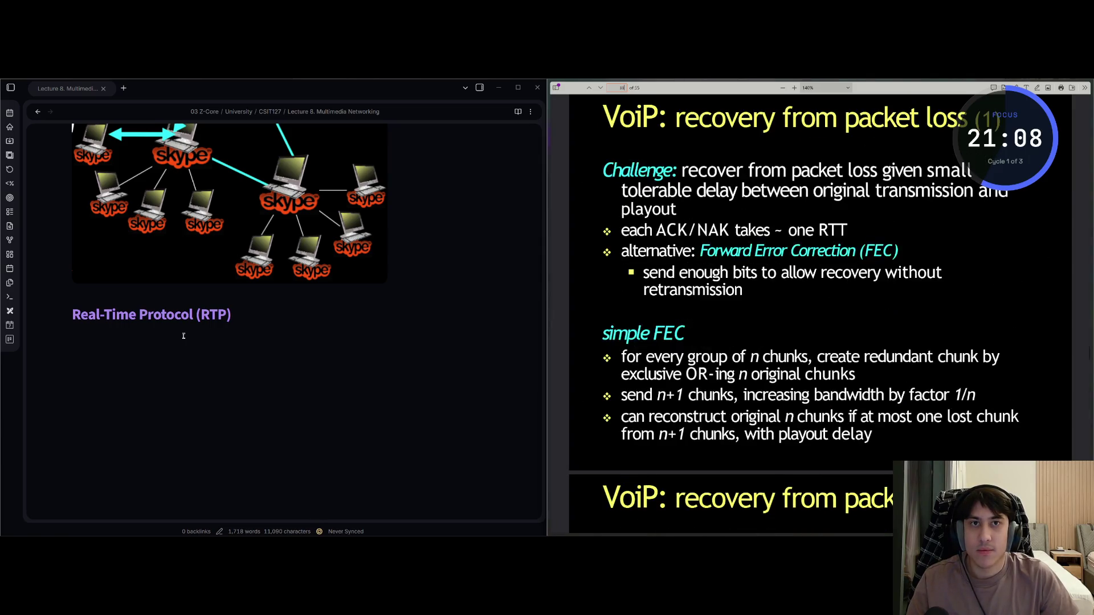
pyautogui.press('pagedown')
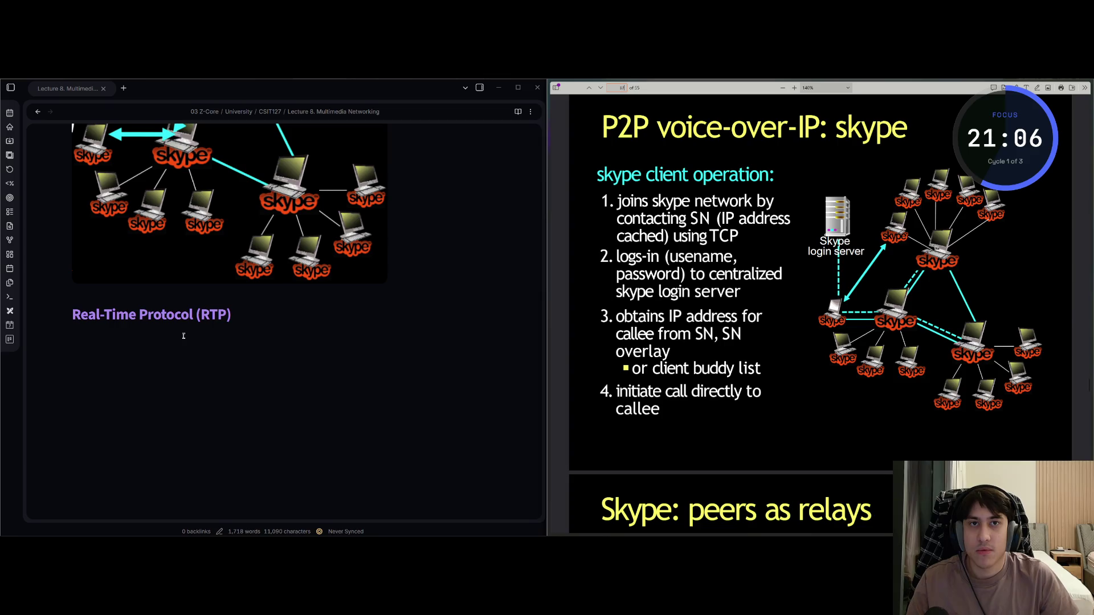
pyautogui.scroll(-10, 861, 417)
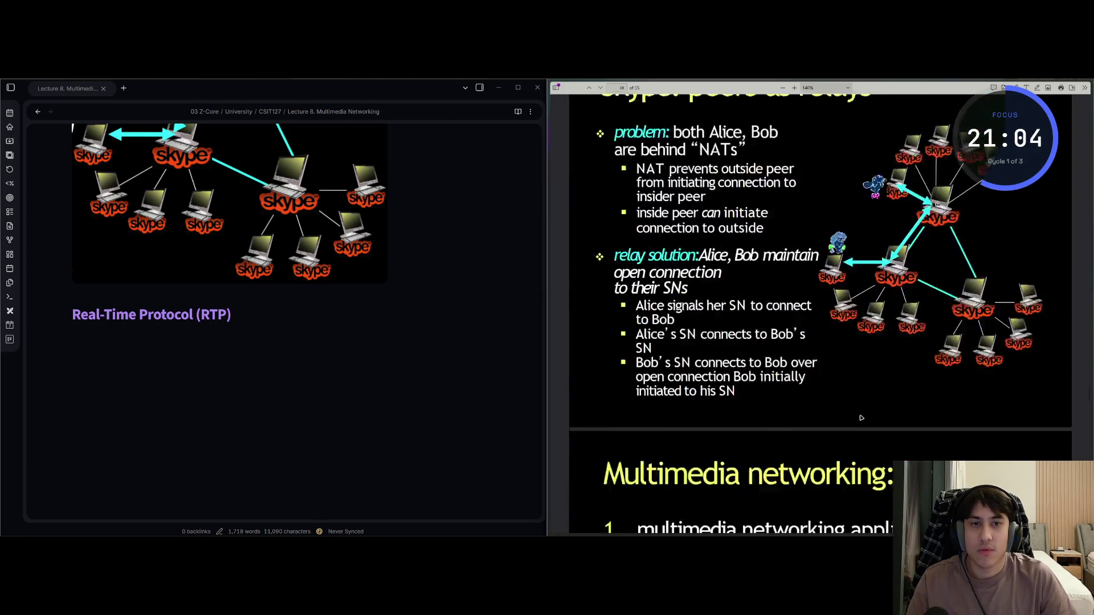
pyautogui.scroll(-10, 861, 418)
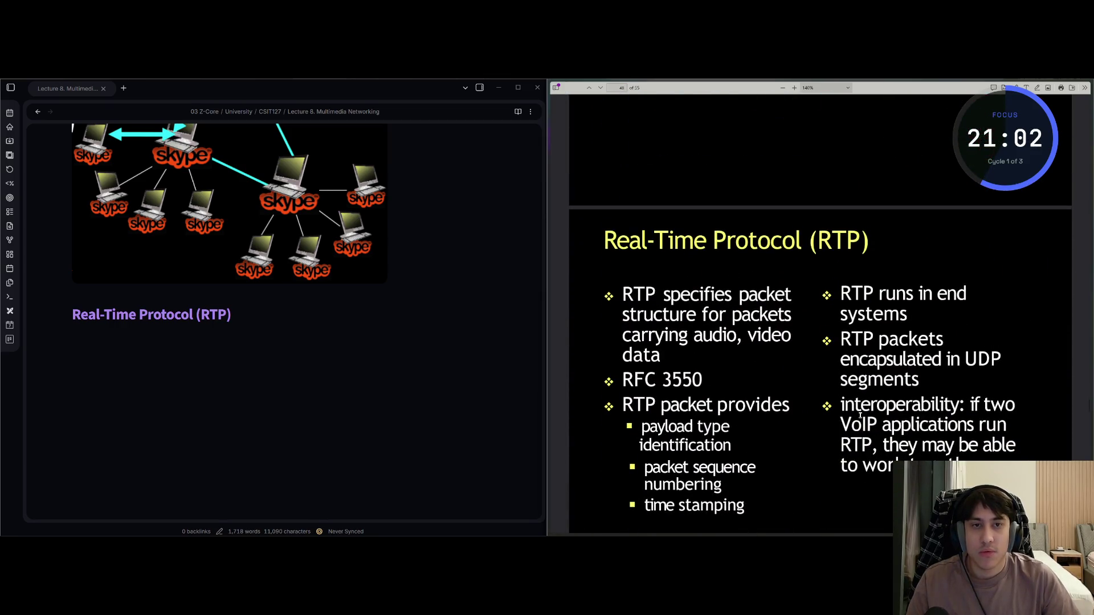
pyautogui.scroll(-3, 861, 418)
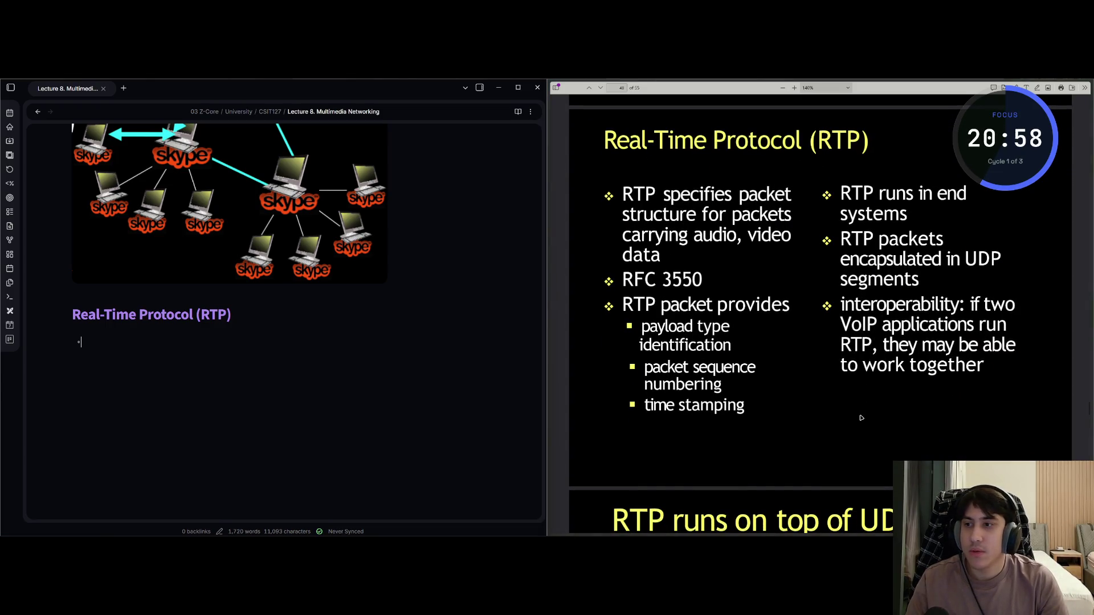
pyautogui.write('RTP sp')
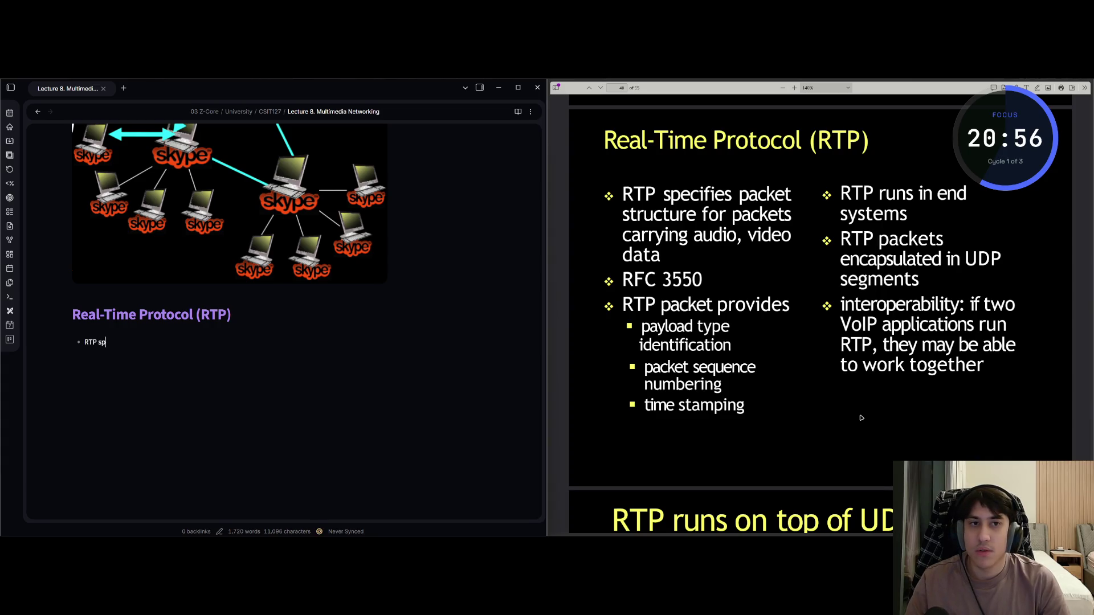
pyautogui.write('ecifies p')
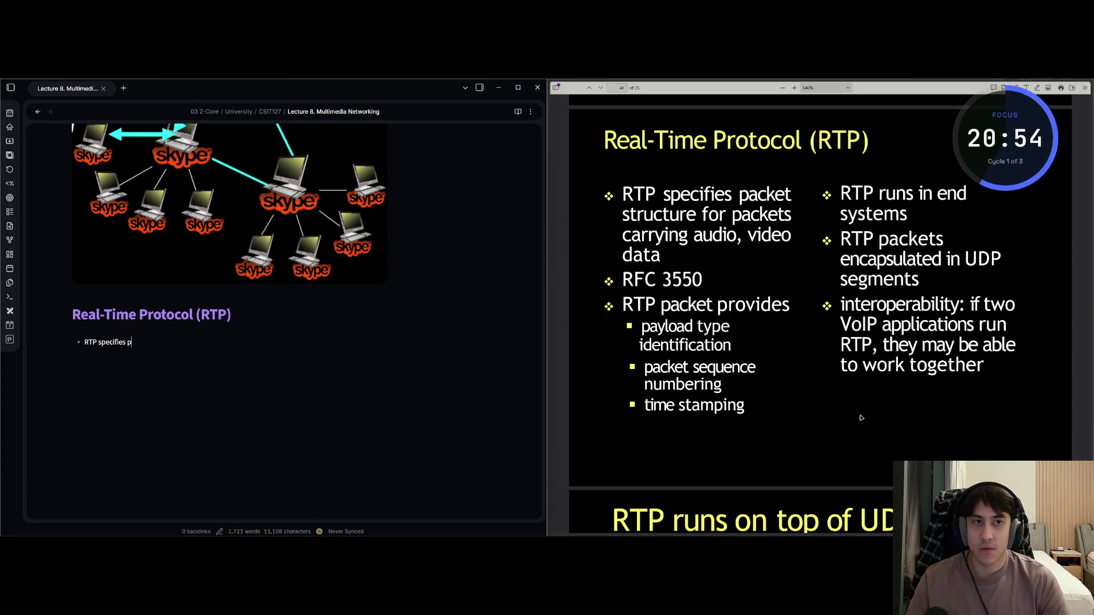
pyautogui.write('acket struc')
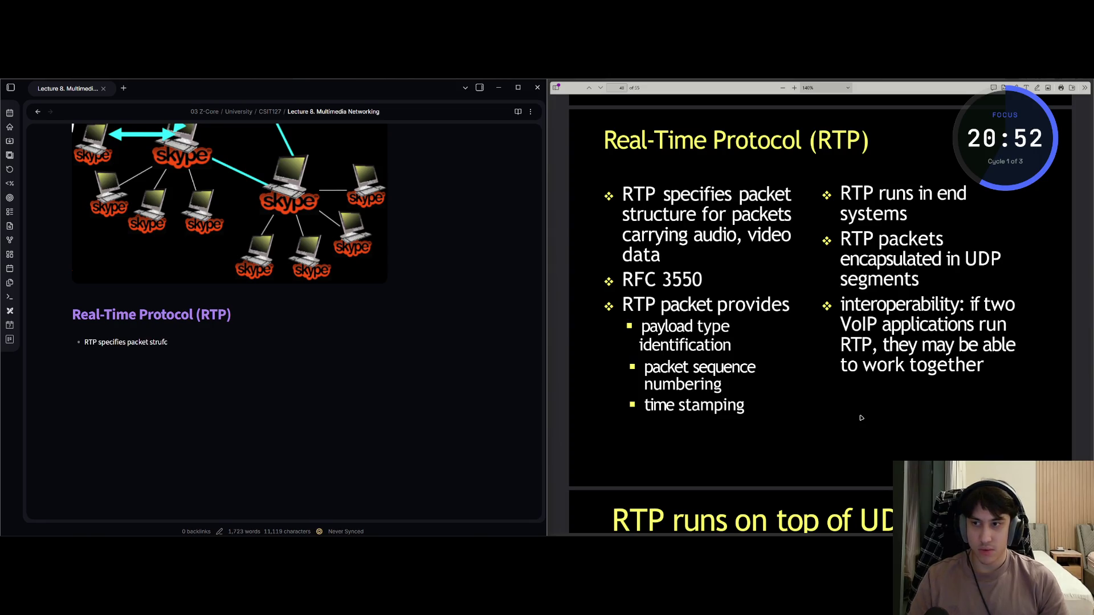
pyautogui.write('ture for packets carrying audio, video data')
# Add 'RFC 3550' and 'RTP packet provides' bullets with payload type identification, sequence numbering, time stamping
pyautogui.press('Return')
pyautogui.write('R')
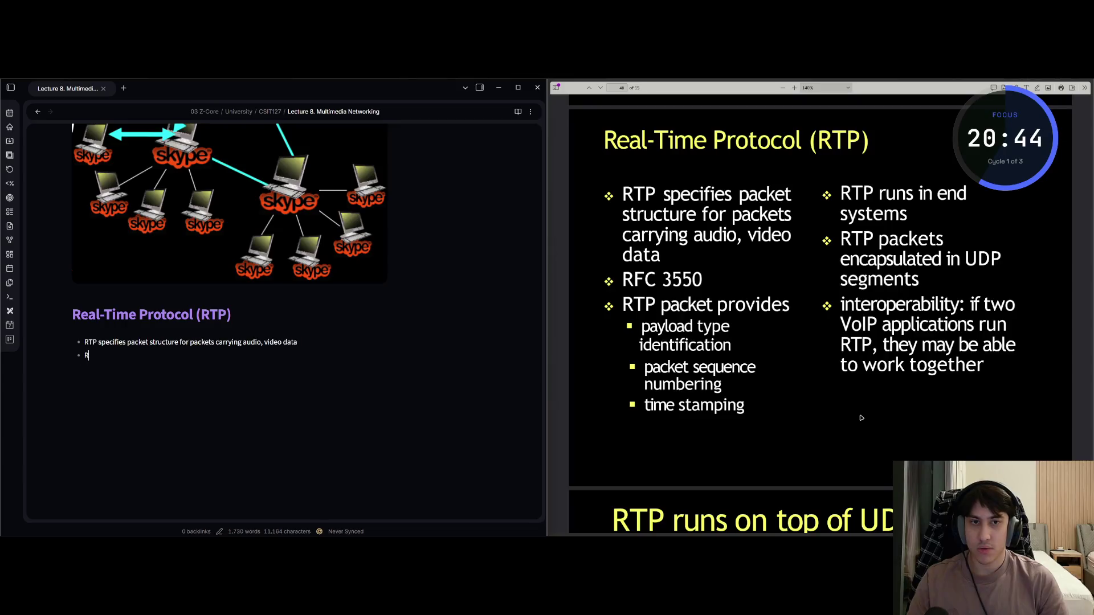
pyautogui.write('FC 3550 R')
pyautogui.write('Tp')
pyautogui.press('BackSpace')
pyautogui.write('P packet p')
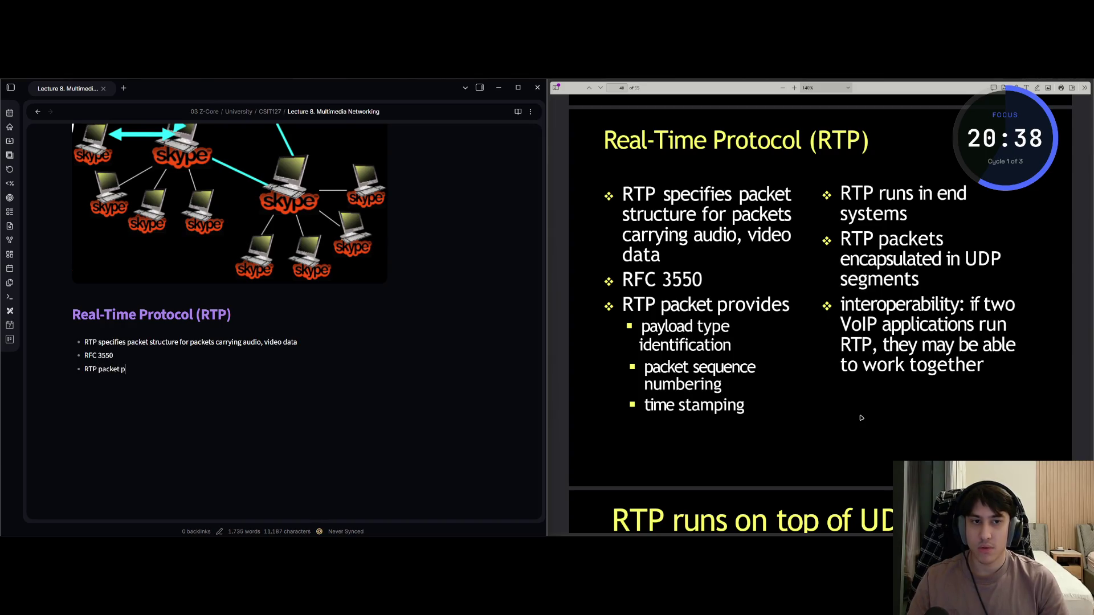
pyautogui.write('rovides')
pyautogui.press('Return')
pyautogui.write('payl')
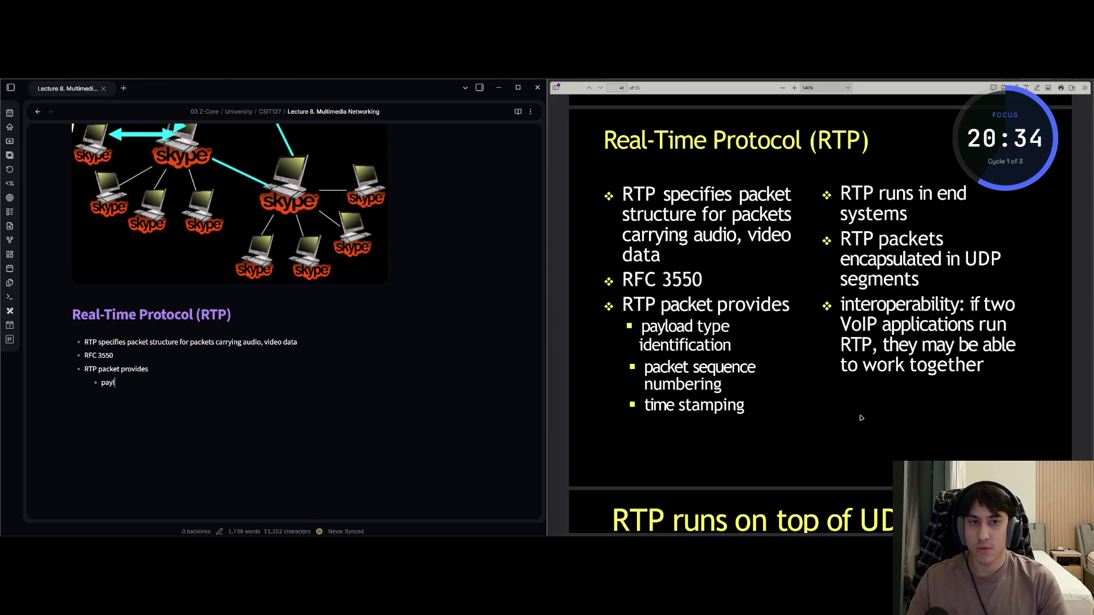
pyautogui.write('oad type identification')
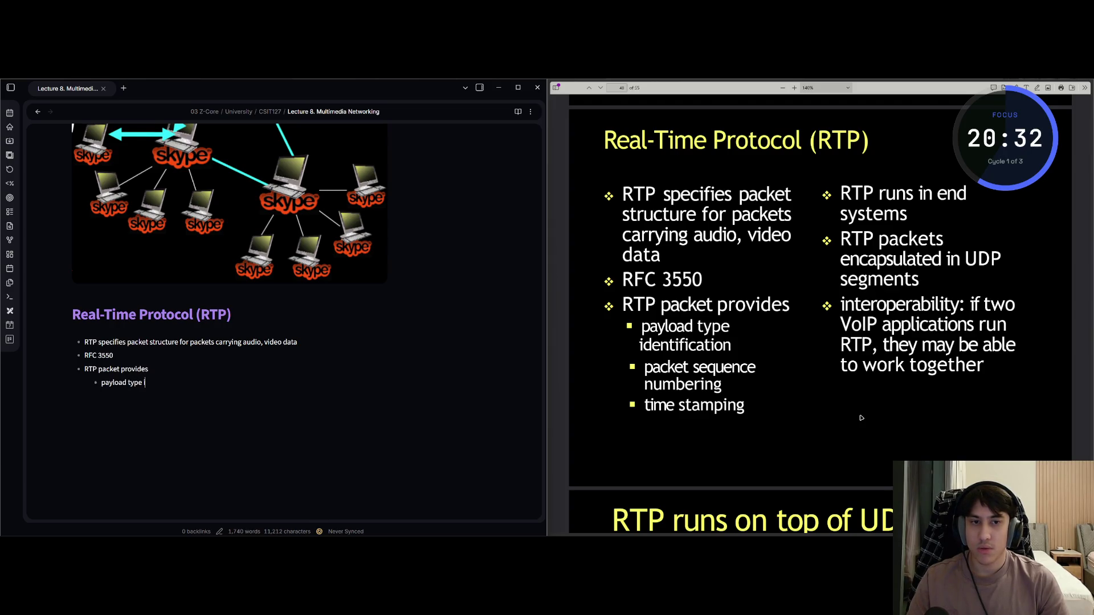
pyautogui.press('Return')
pyautogui.write('packet sequence numb')
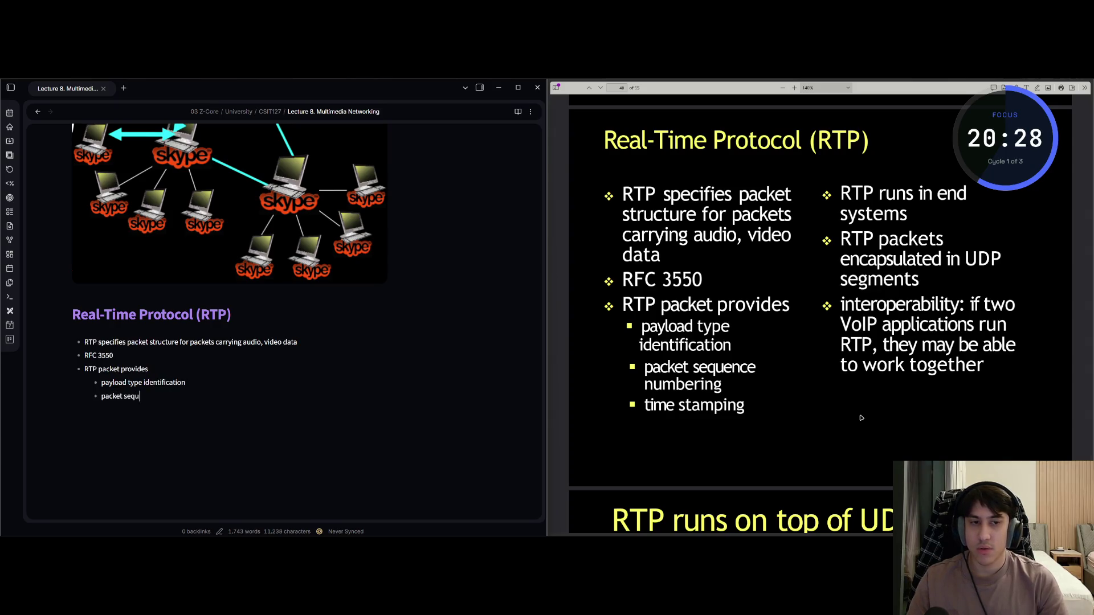
pyautogui.write('eri')
pyautogui.write('ng ')
pyautogui.write('time')
pyautogui.write(' stamping')
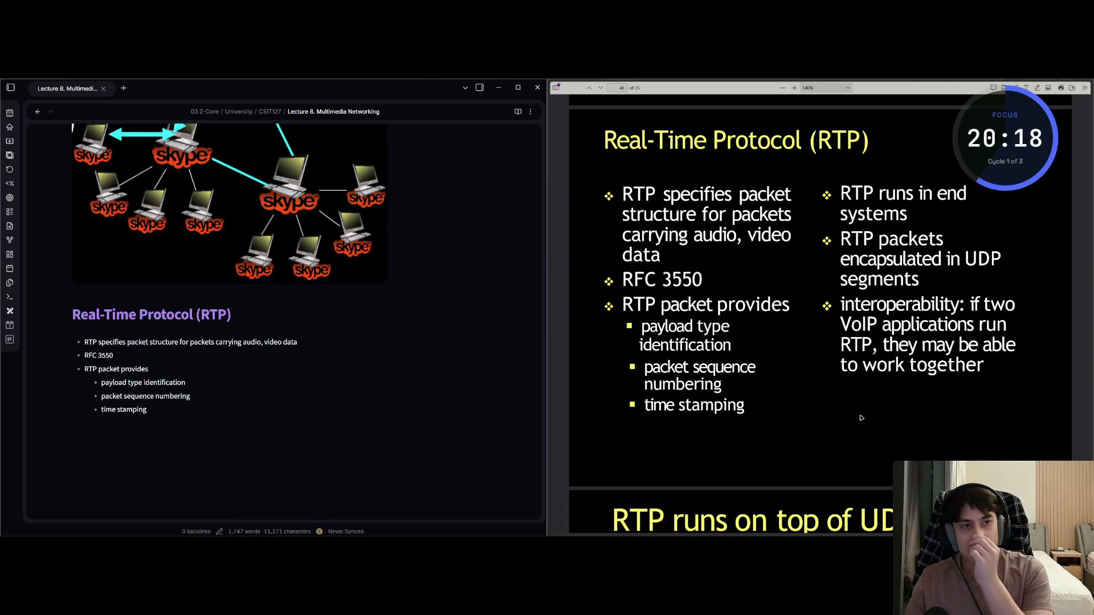
# Add top-level bullets 'RTP runs in end systems', 'encapsulated in UDP segments', and the interoperability note
pyautogui.press('Return')
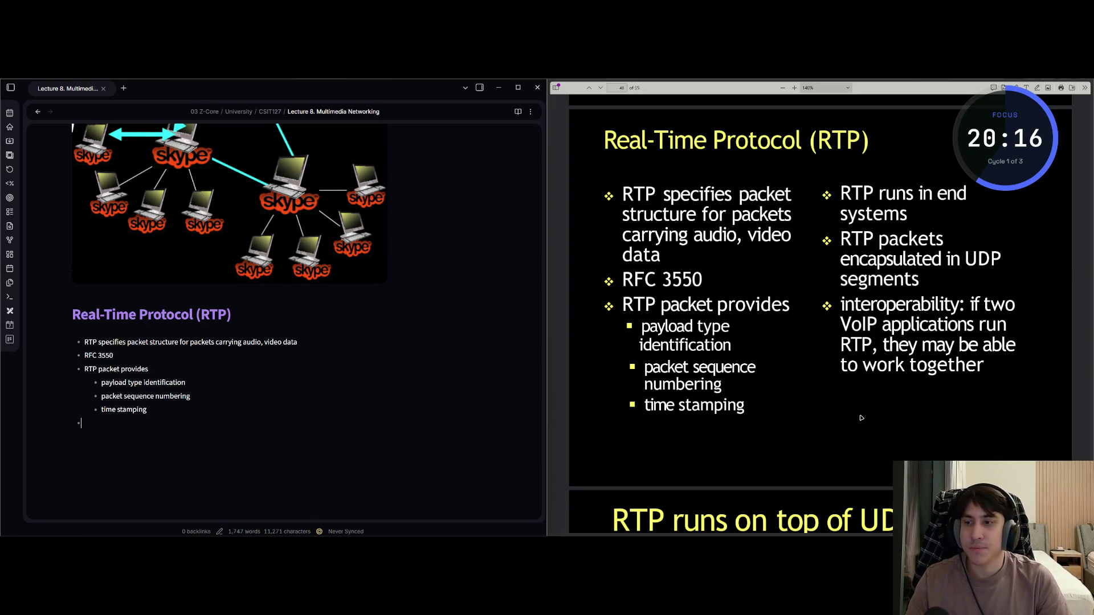
pyautogui.press('Return')
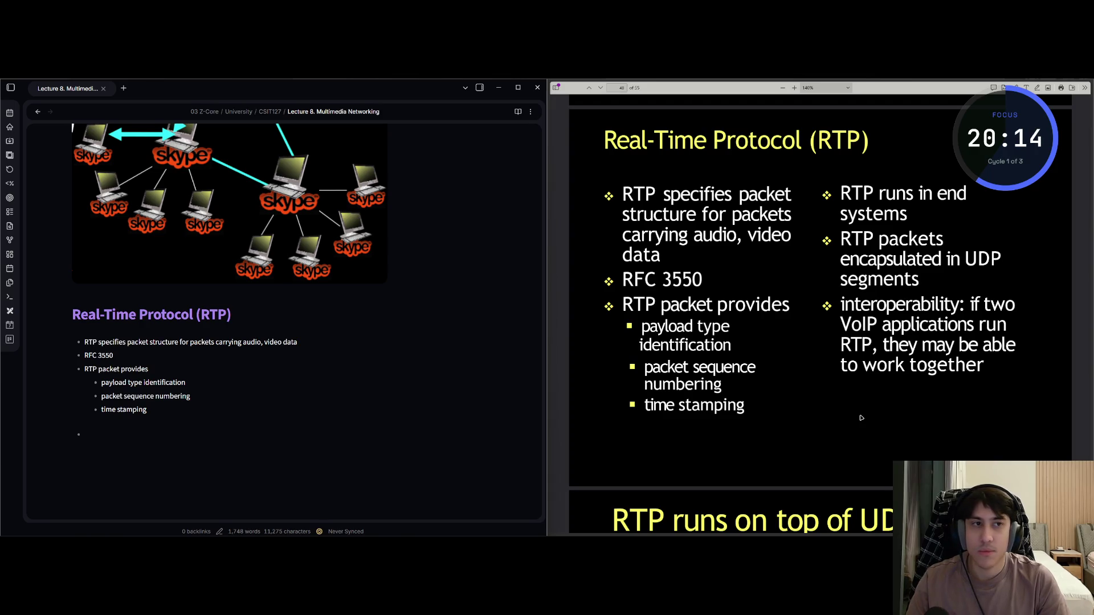
pyautogui.write('RTP runs')
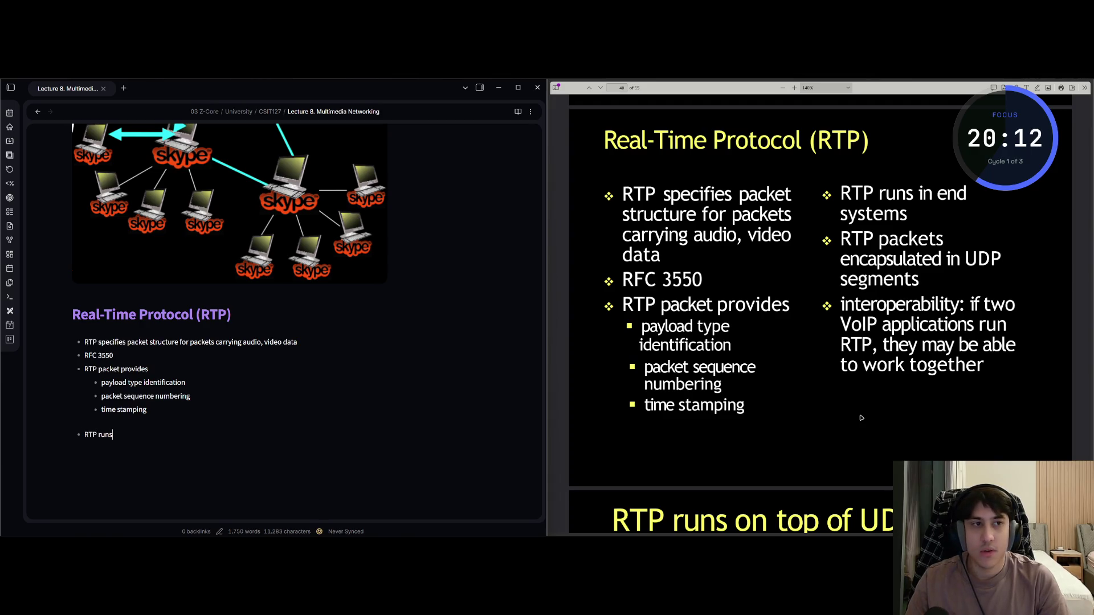
pyautogui.write(' in end s')
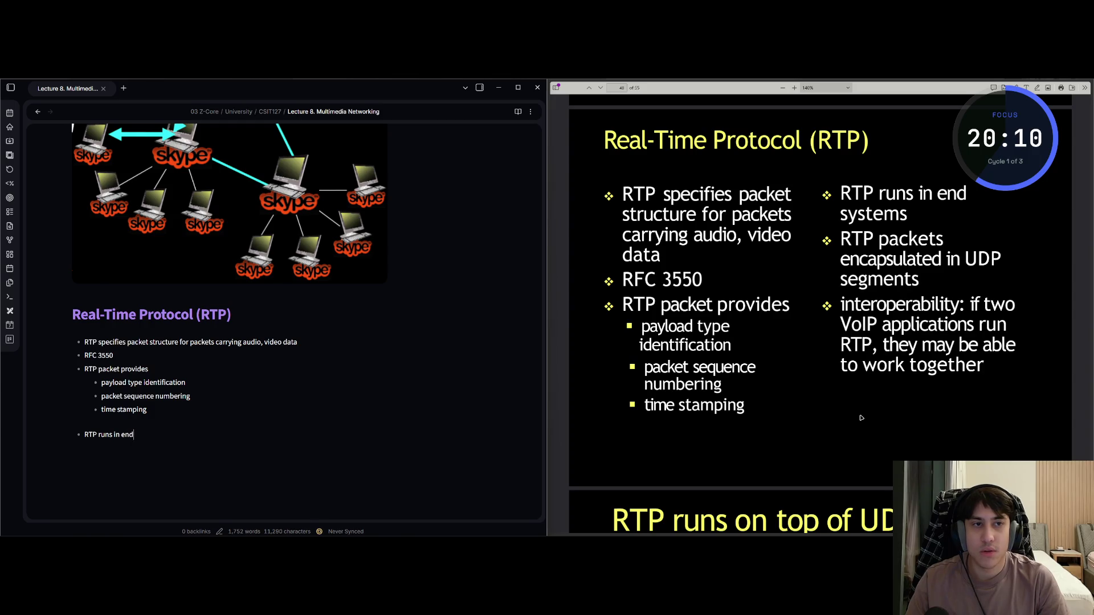
pyautogui.write('ystems ')
pyautogui.write('RTP packets')
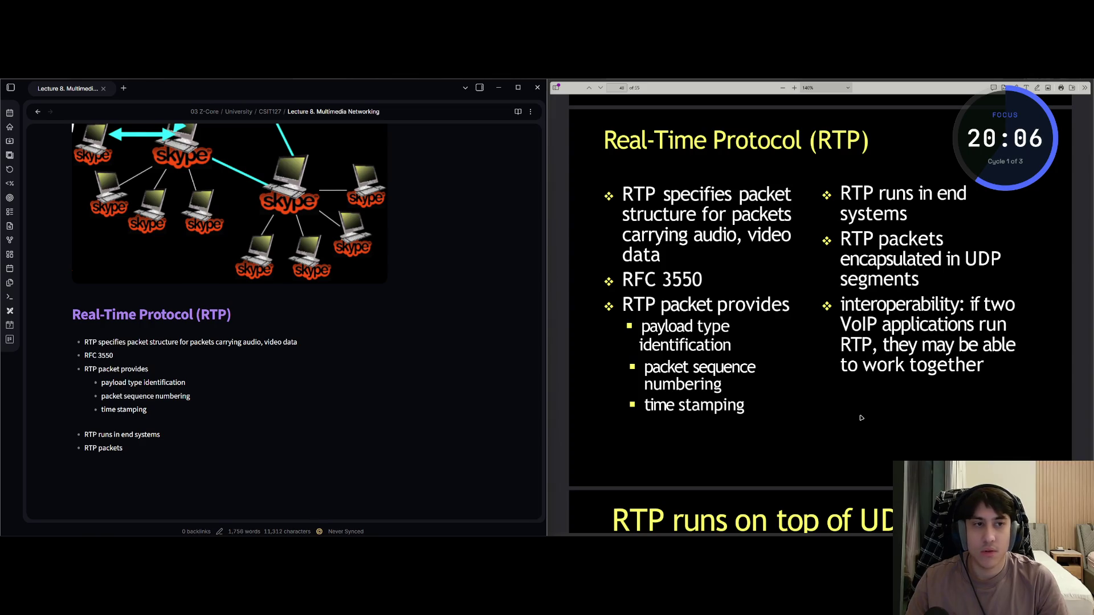
pyautogui.write(' encapsul')
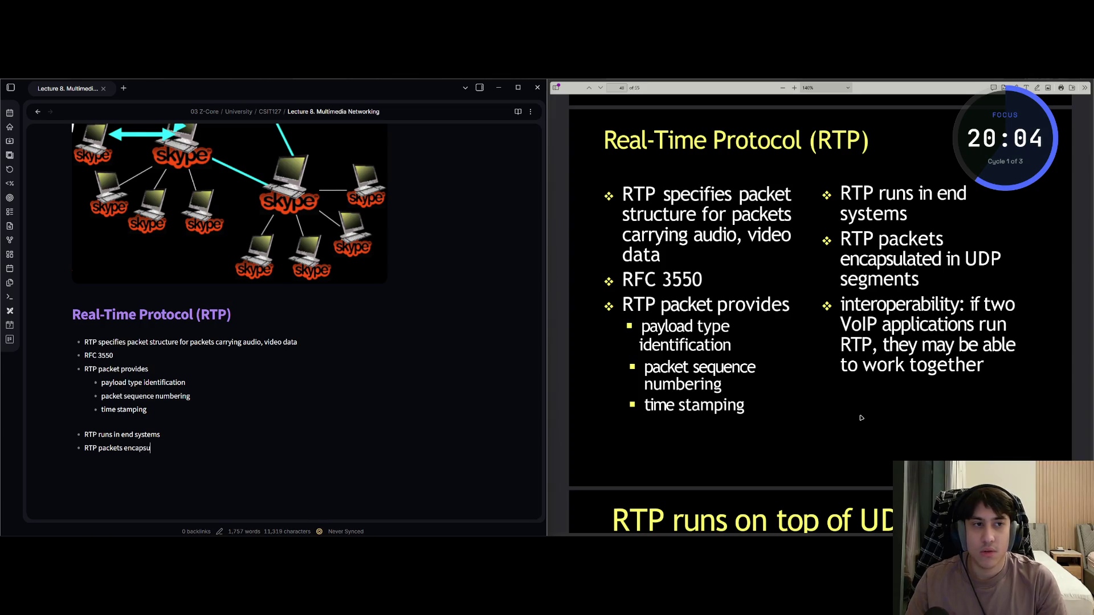
pyautogui.write('ate')
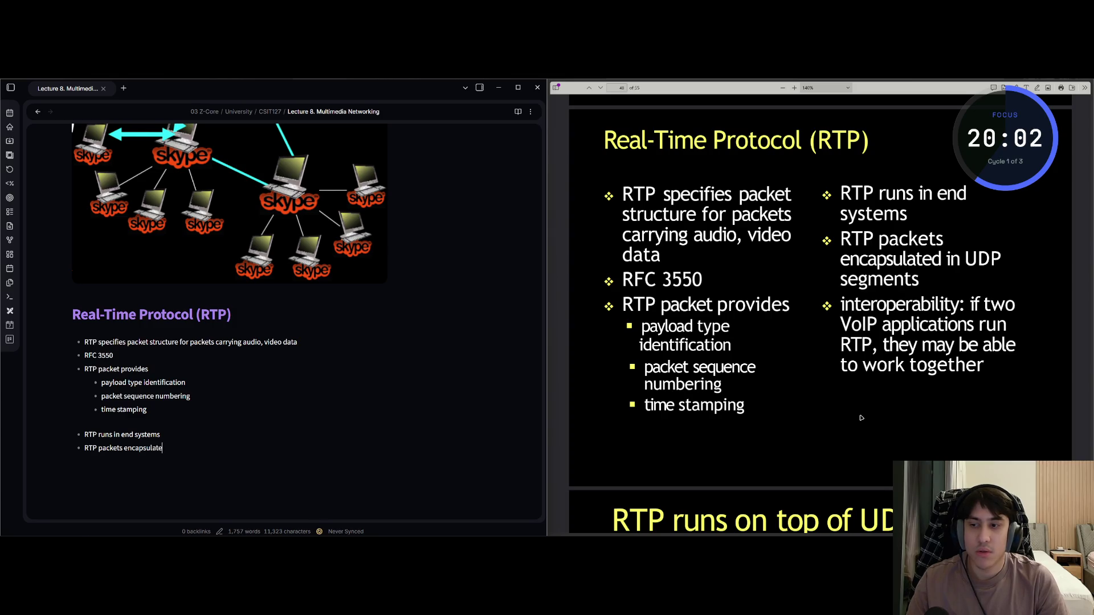
pyautogui.write('d in U')
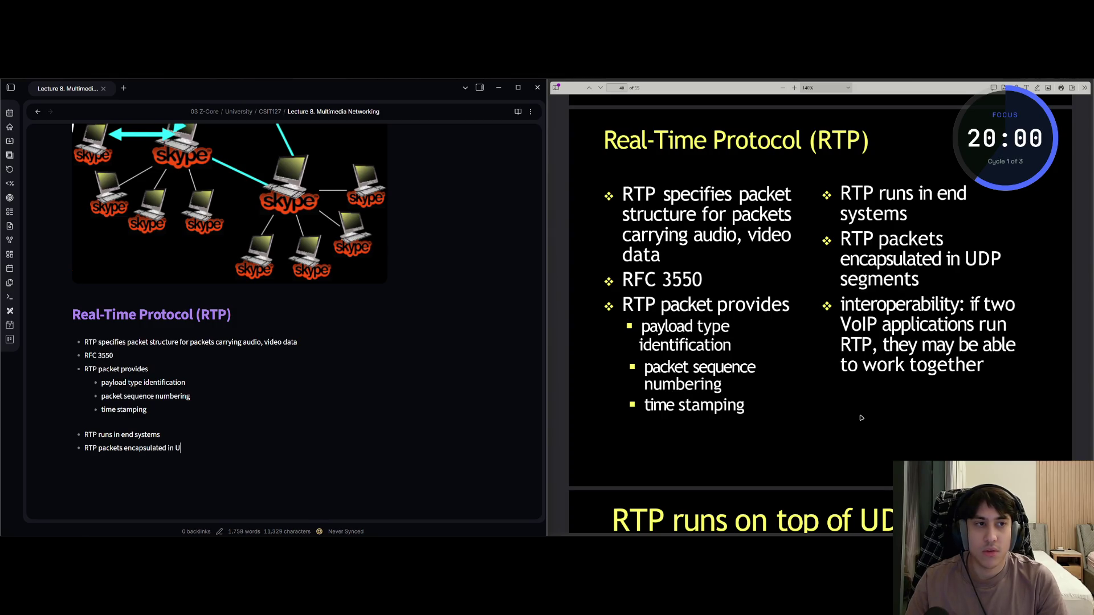
pyautogui.write('DP segment')
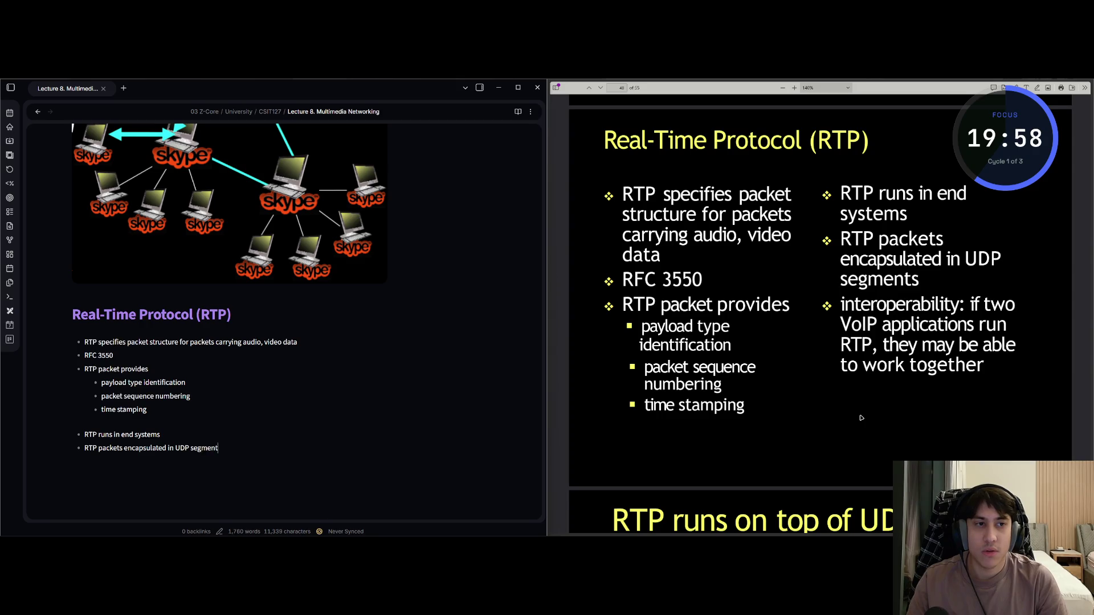
pyautogui.write('s interopera')
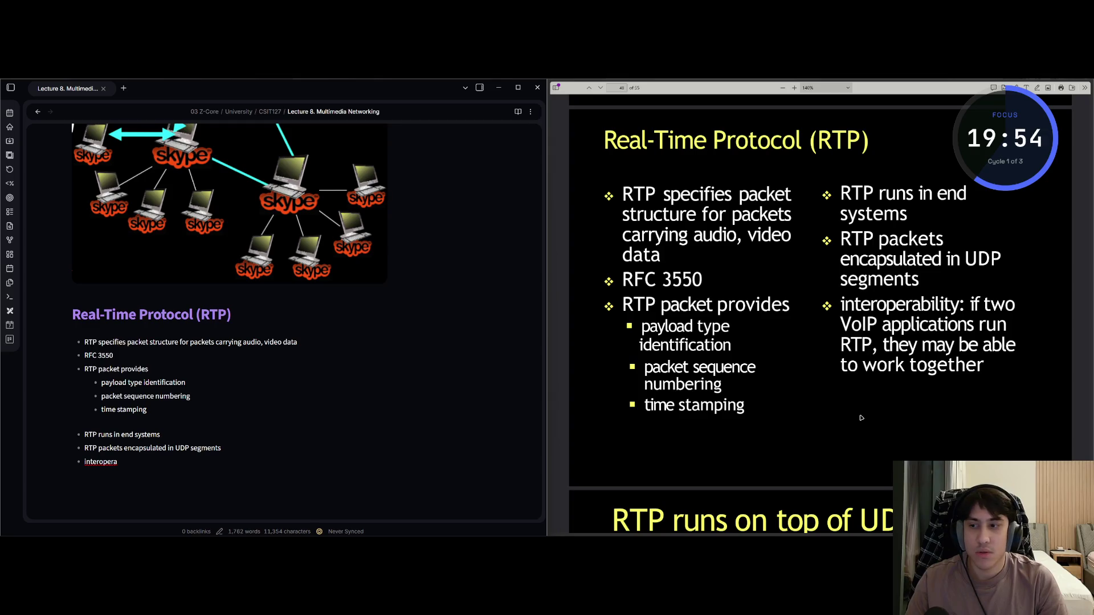
pyautogui.write('bility:')
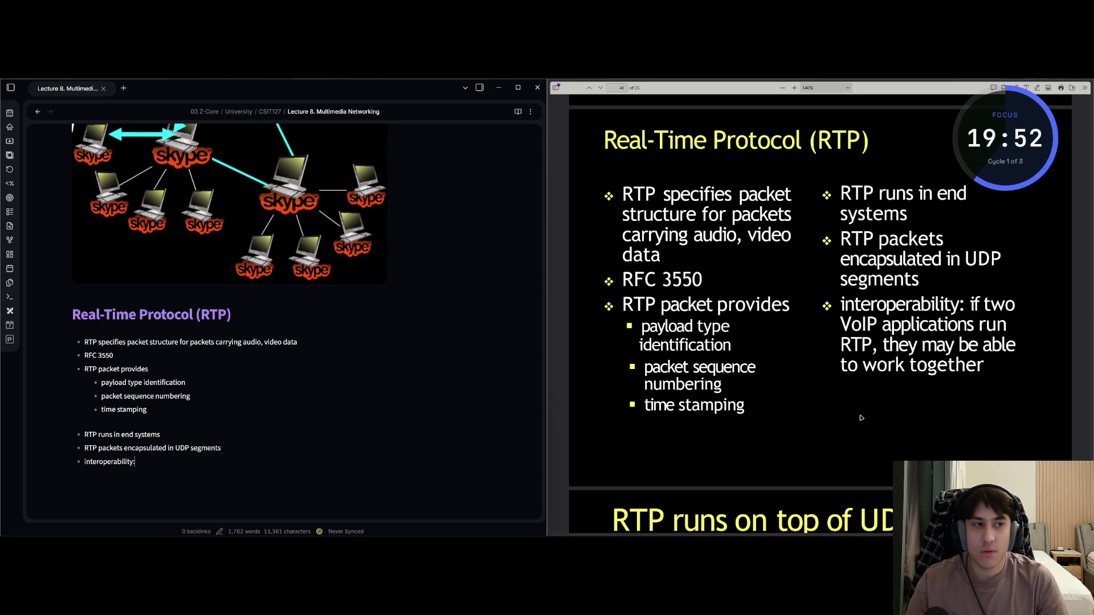
pyautogui.write(' if two Vo')
pyautogui.write('IP appl')
pyautogui.write('ications run ')
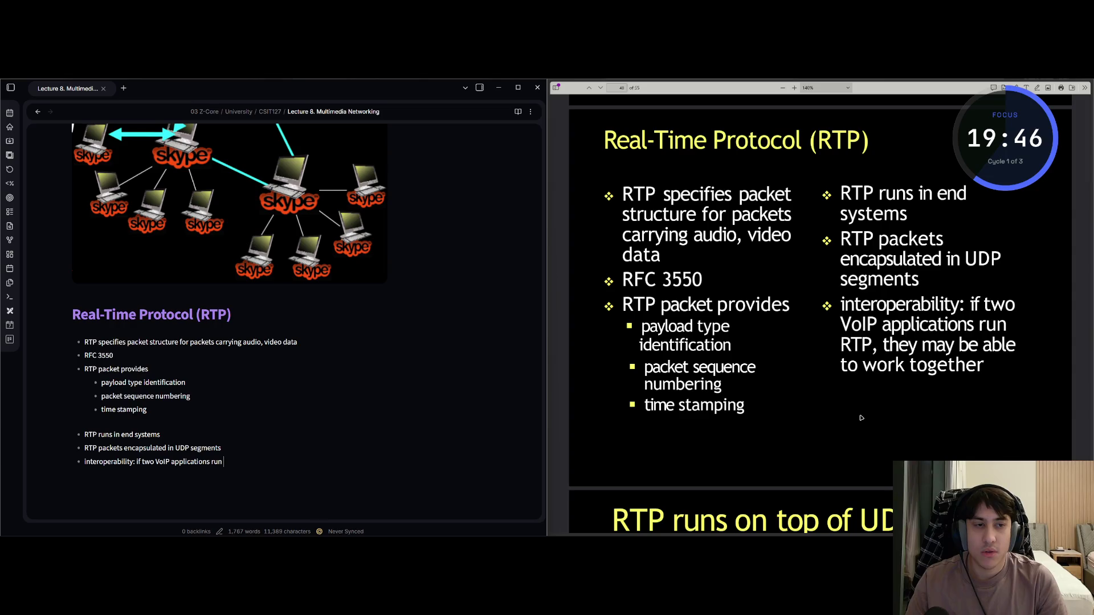
pyautogui.write('RTP, they m')
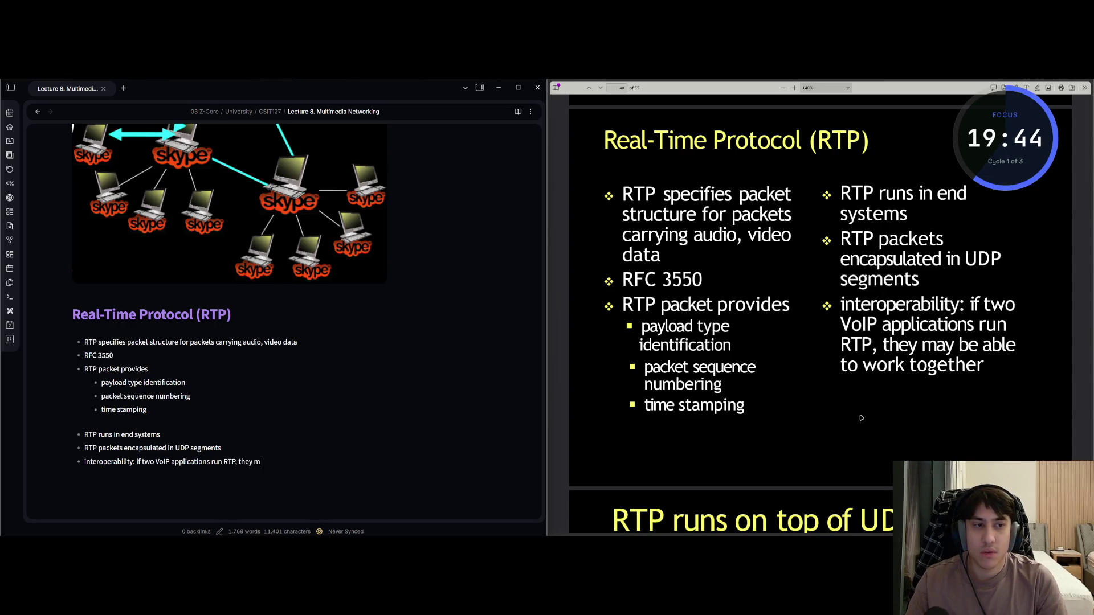
pyautogui.write('ay be able t')
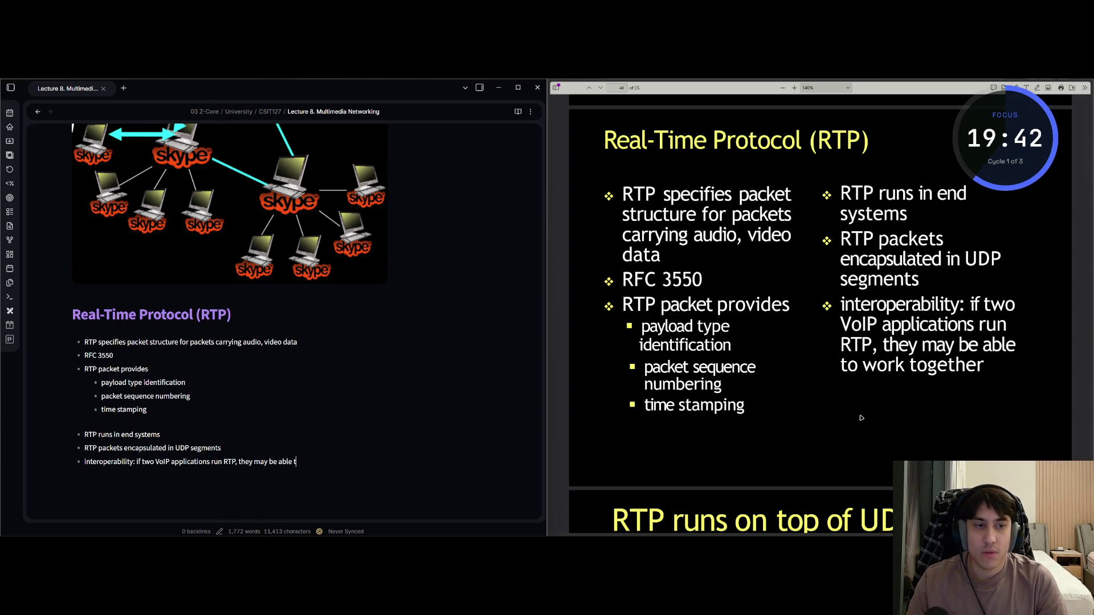
pyautogui.write('o work together')
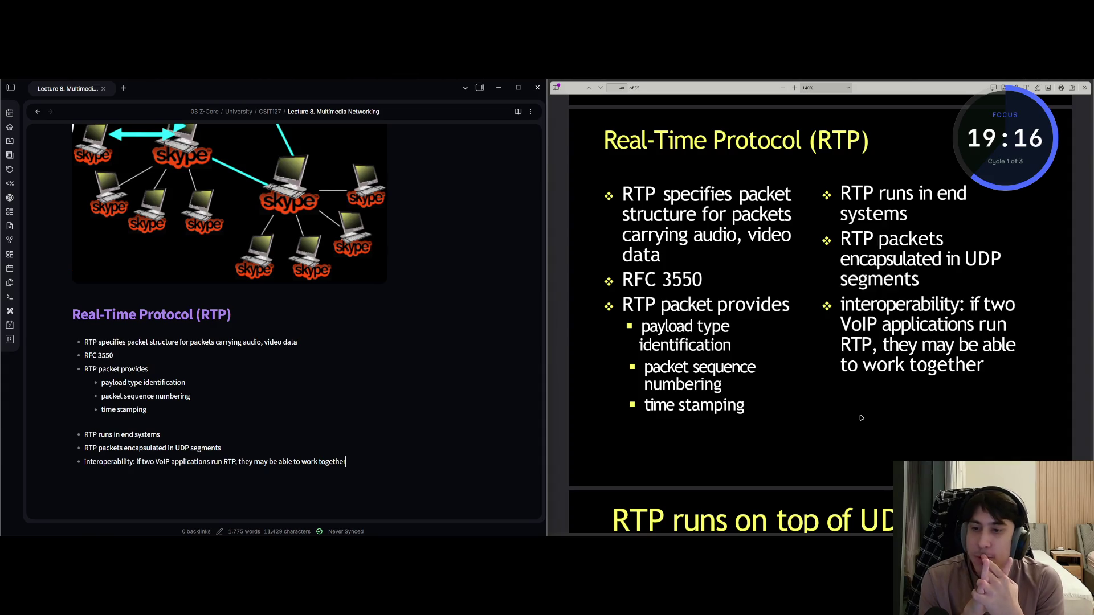
# Move the lecture slides on to the 'RTP runs on top of UDP' slide
pyautogui.click(861, 417)
pyautogui.scroll(-5, 860, 417)
pyautogui.scroll(-2, 861, 417)
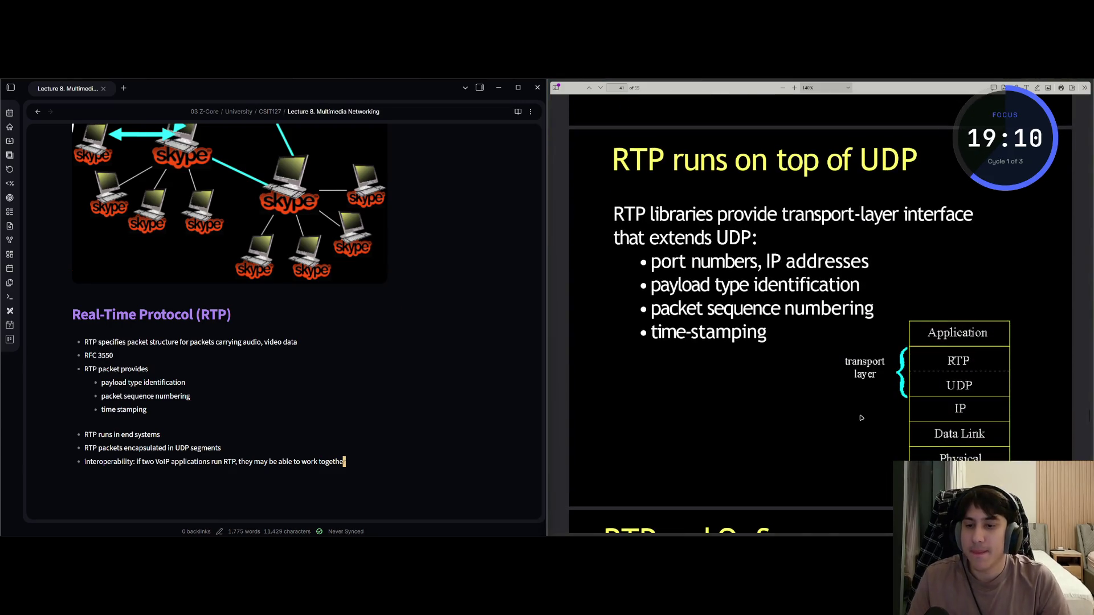
# Add the heading '## RTP runs on top of UDP' and begin the sentence on RTP libraries' transport-layer interface
pyautogui.press('Return')
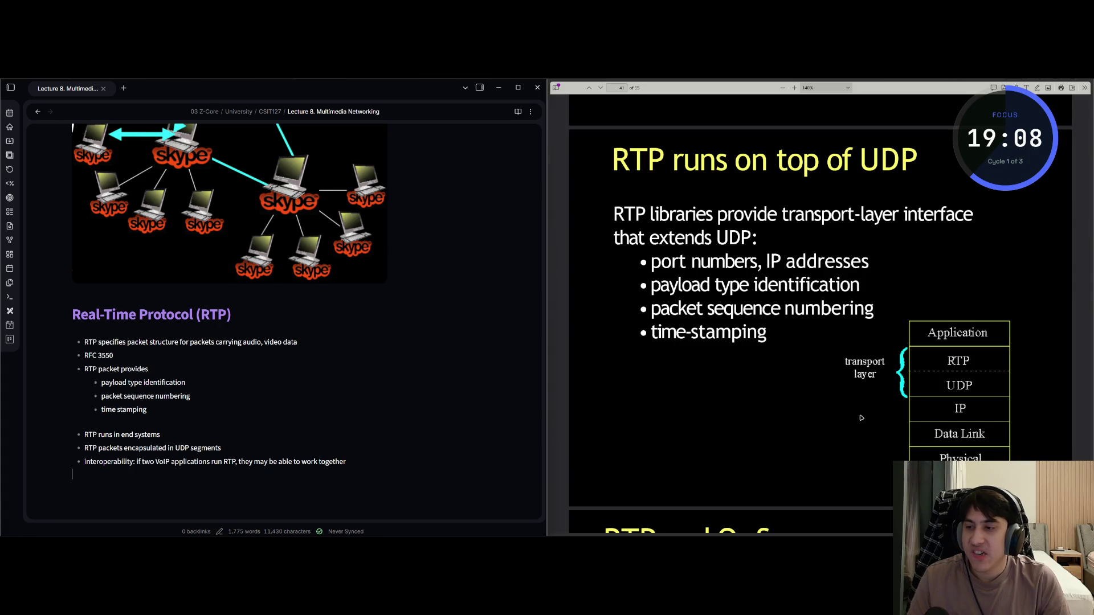
pyautogui.press('Return')
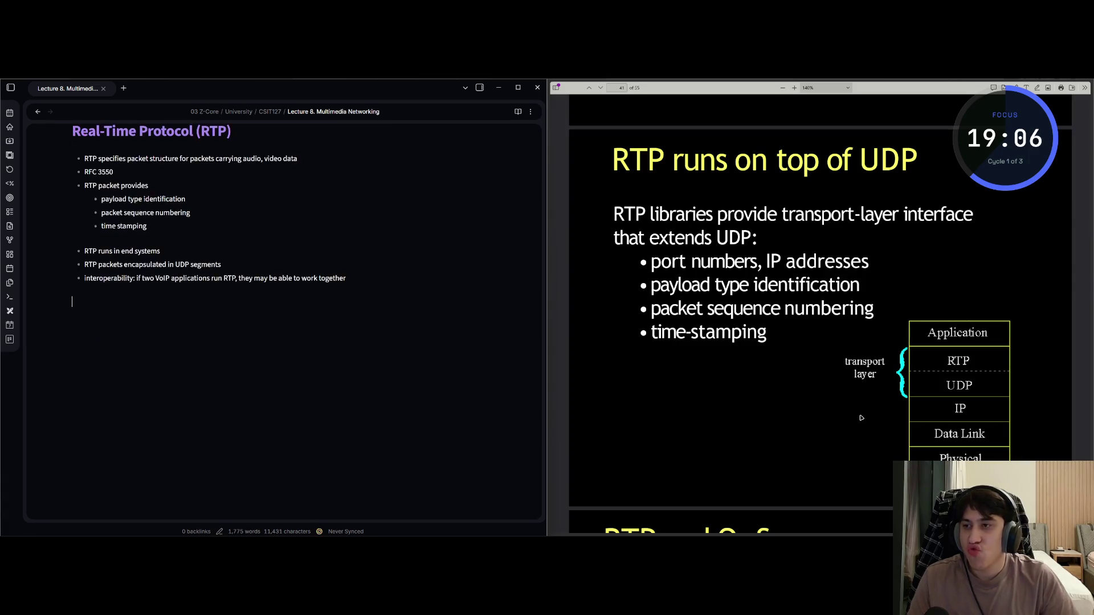
pyautogui.write('## RTP ')
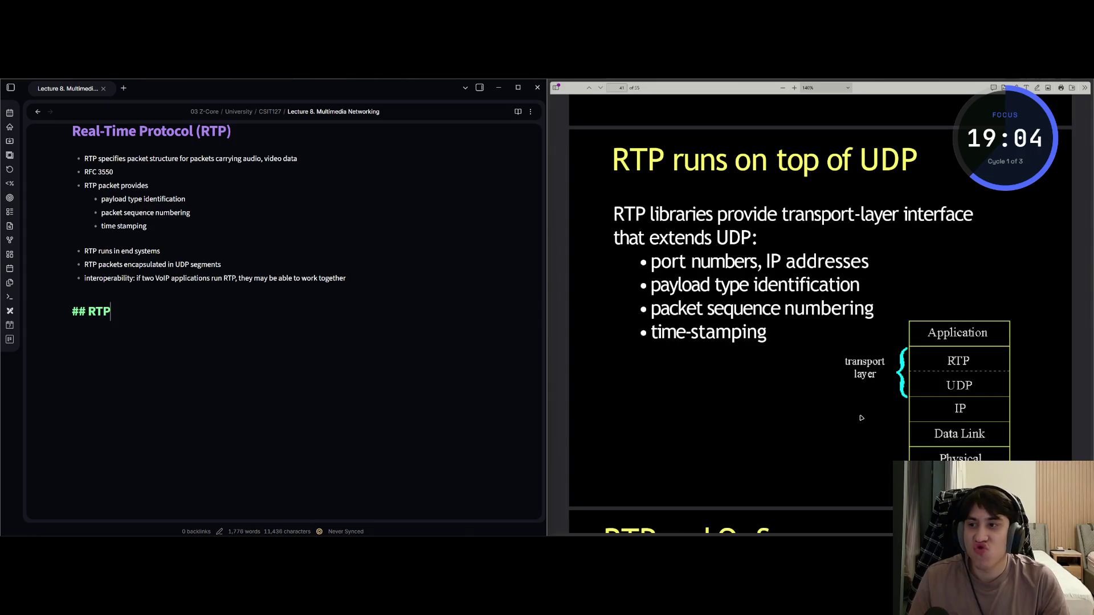
pyautogui.write('runs on top of UDP')
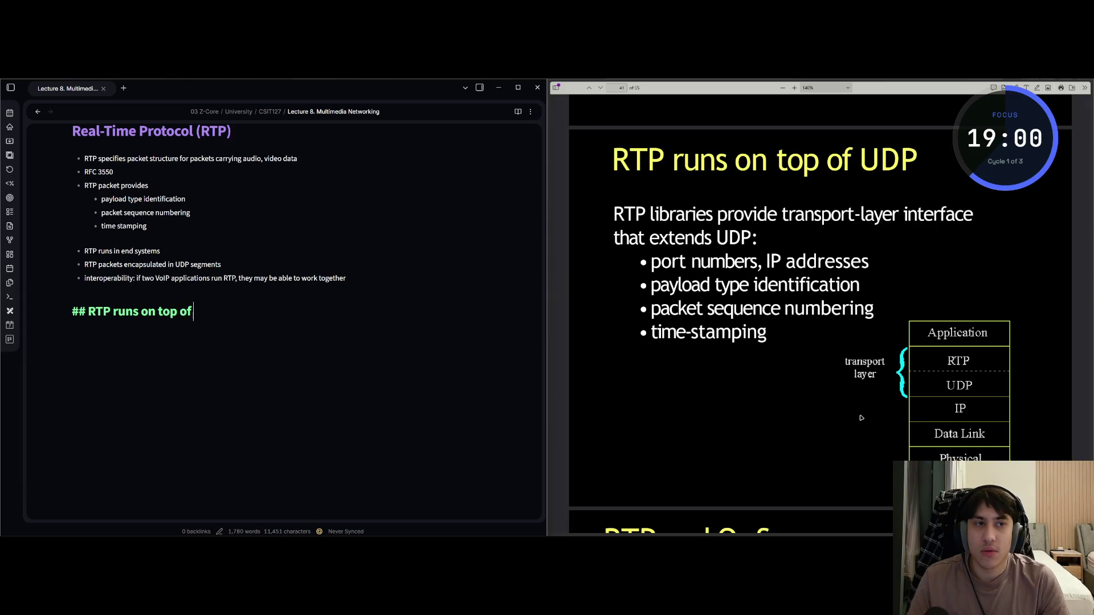
pyautogui.press('Return')
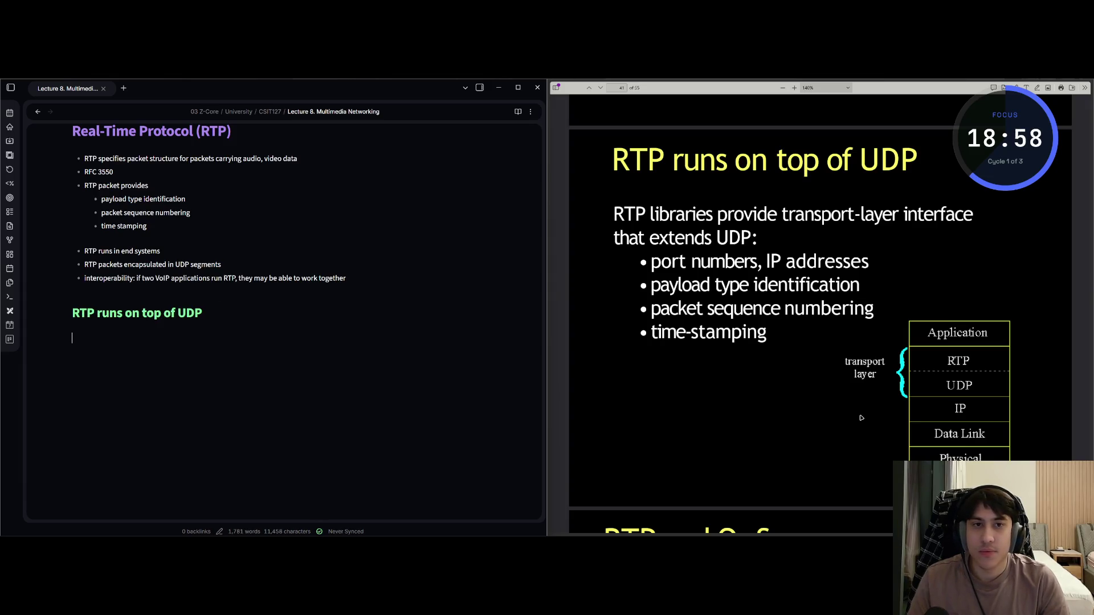
pyautogui.write('TP librari')
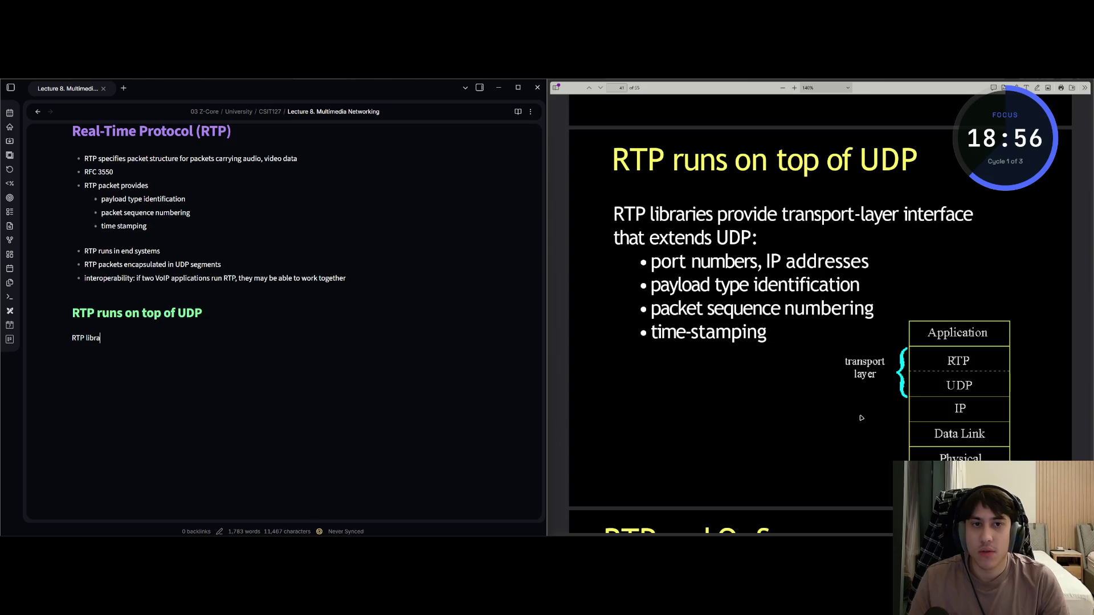
pyautogui.write('es')
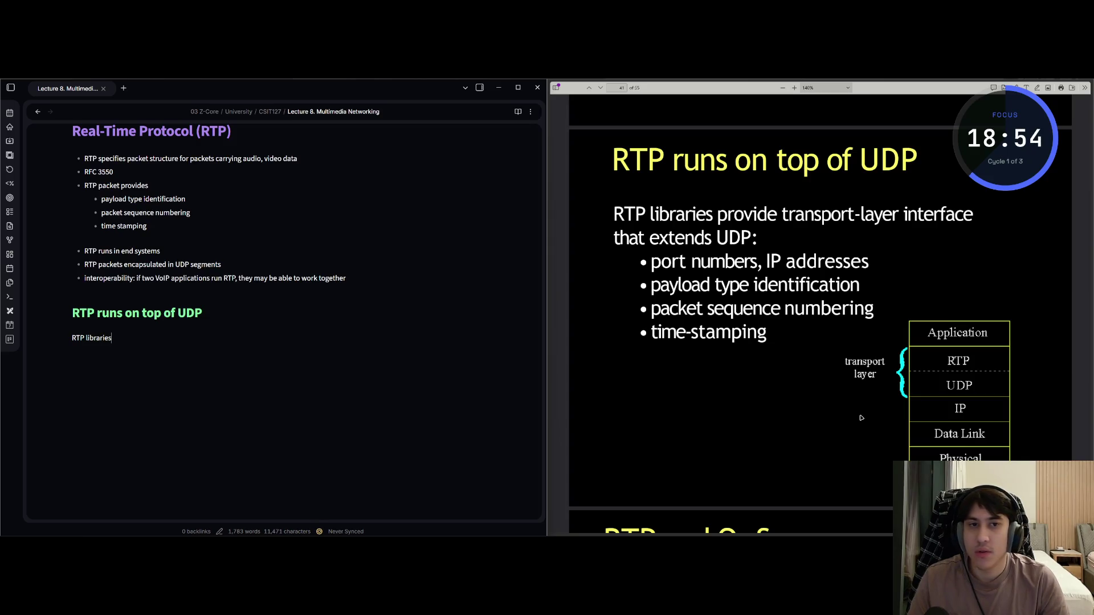
pyautogui.write(' pro')
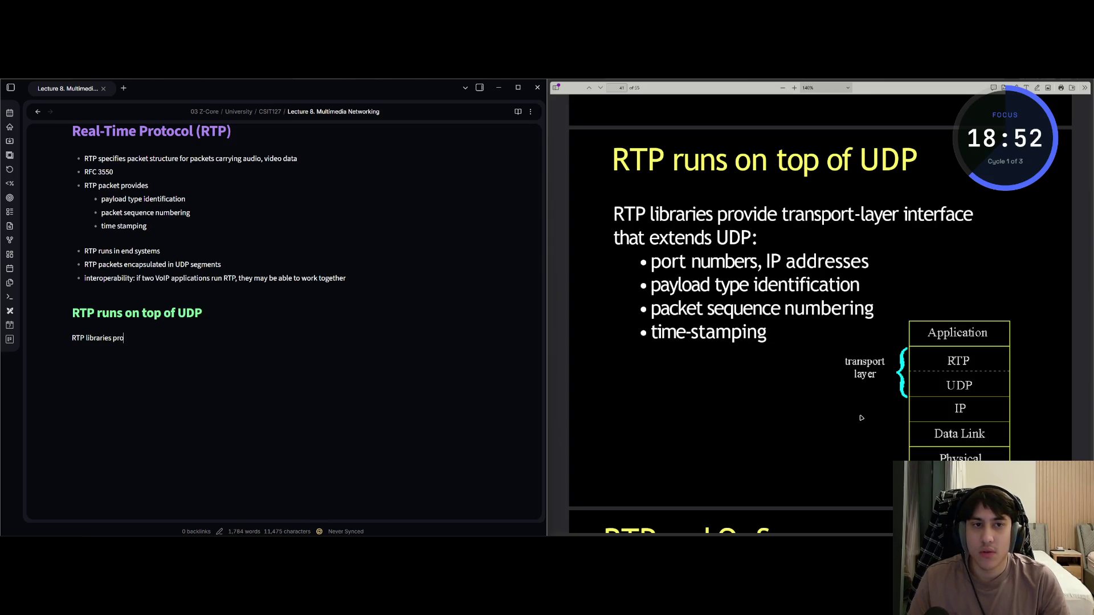
pyautogui.write('vide transport-lay')
pyautogui.write('er interface')
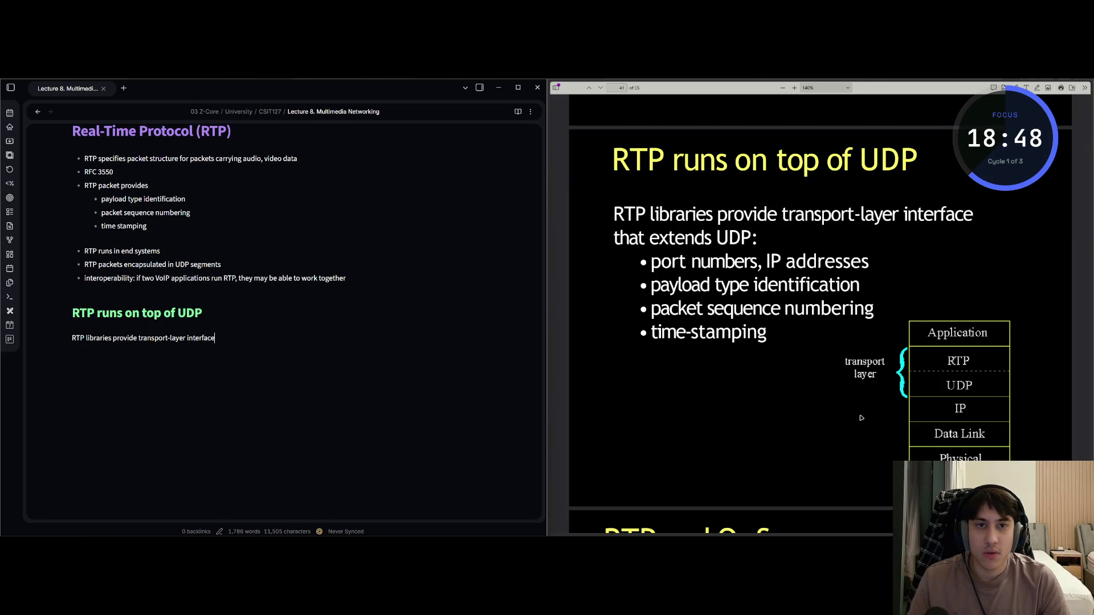
pyautogui.write(' that extends UDP:')
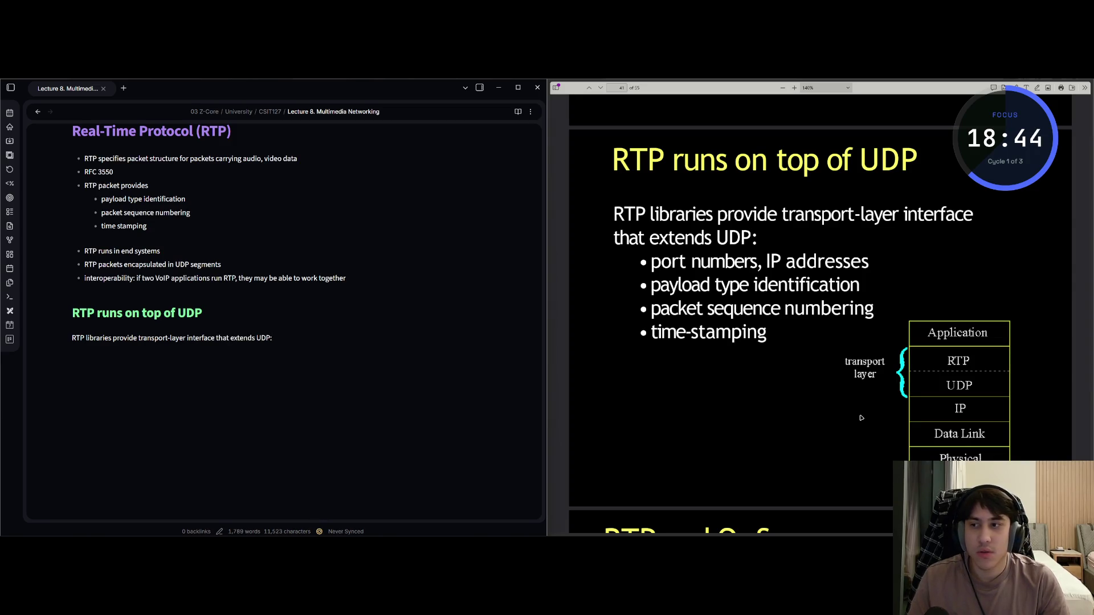
# Add an indented bullet 'port numbers, IP Addresses payload type identification' under the sentence
pyautogui.press('Tab')
pyautogui.hotkey('shift', 'Tab')
pyautogui.press('Return')
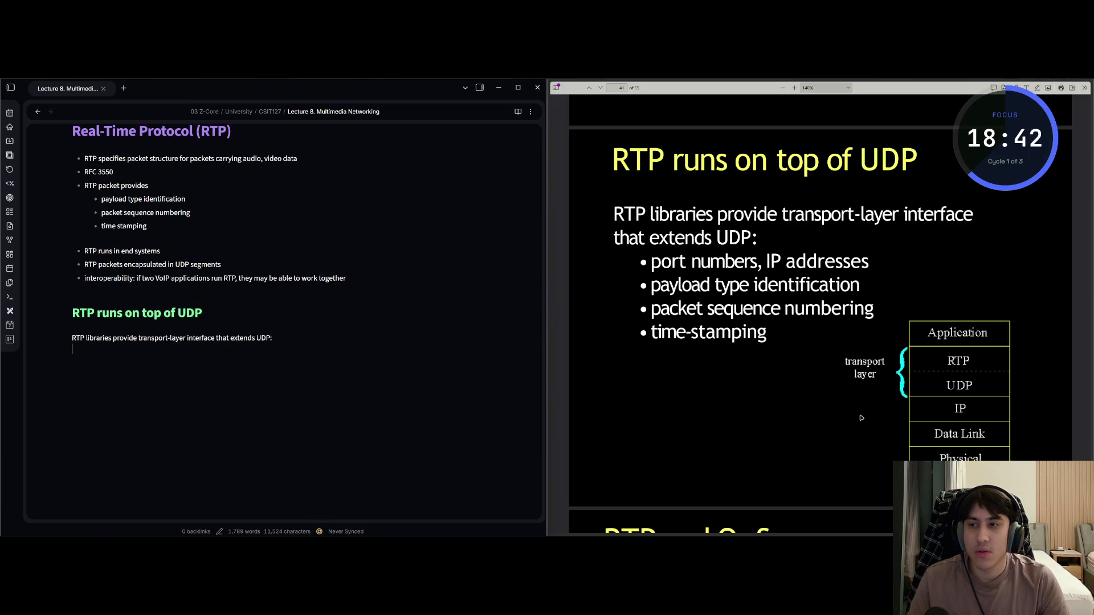
pyautogui.press('BackSpace')
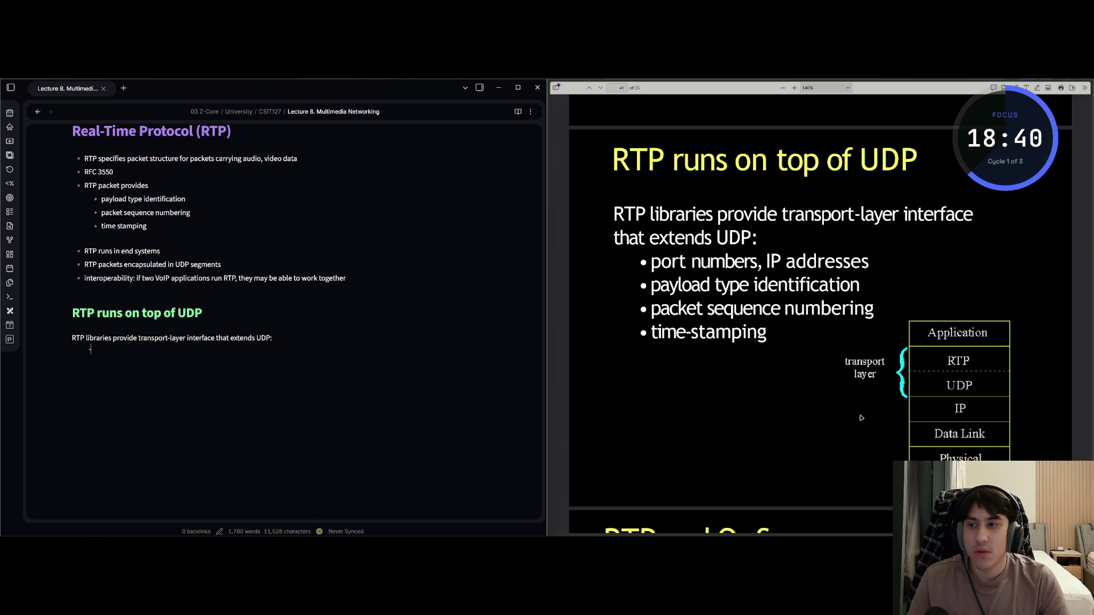
pyautogui.press('Tab')
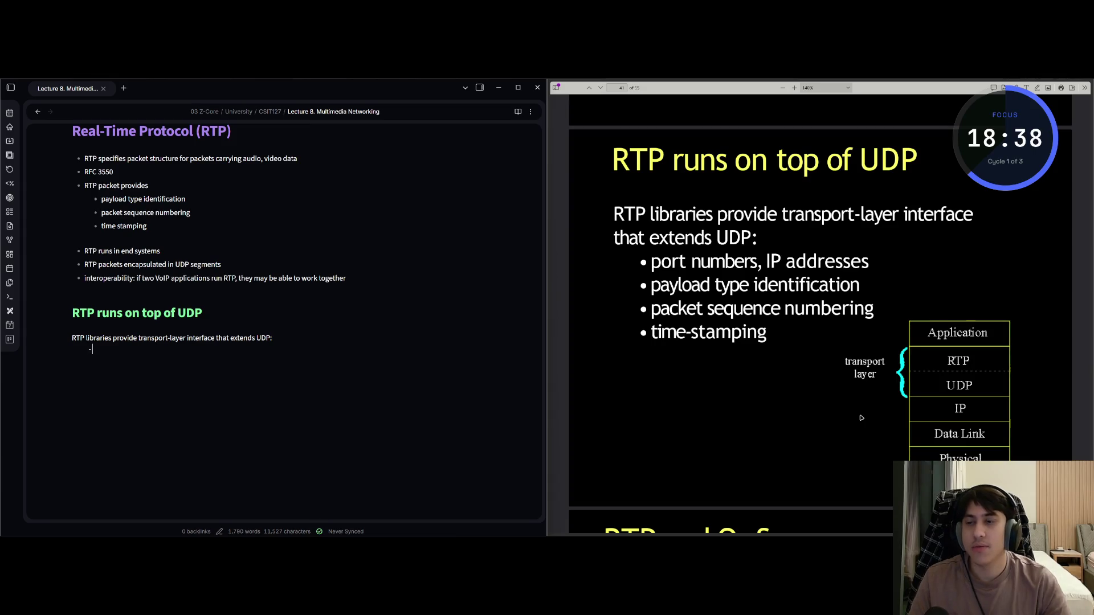
pyautogui.press('BackSpace')
pyautogui.press('BackSpace')
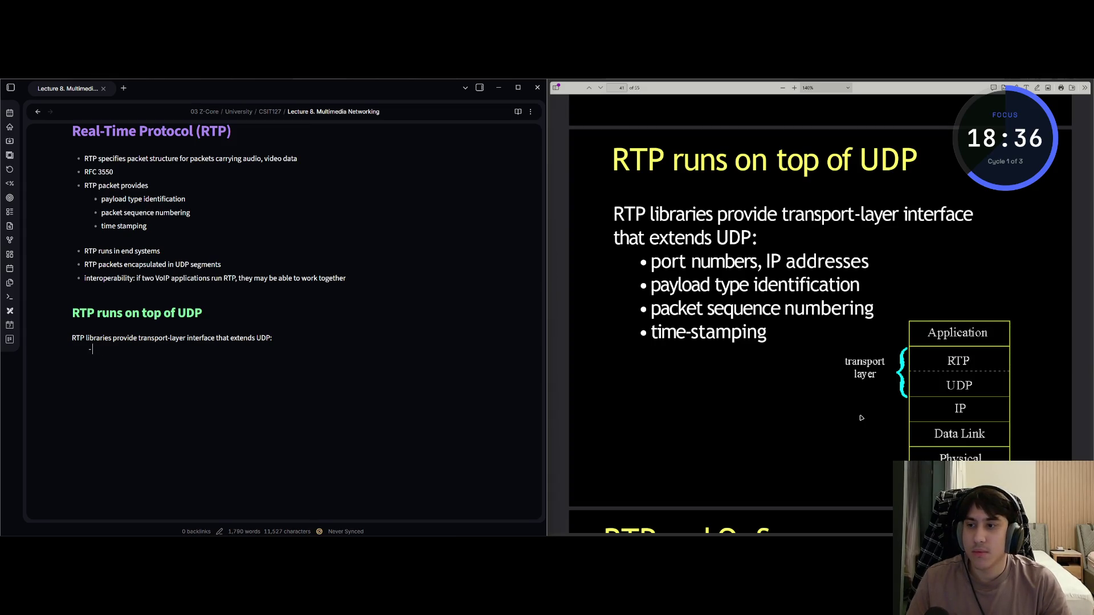
pyautogui.press('BackSpace')
pyautogui.press('Tab')
pyautogui.write('port')
pyautogui.press('BackSpace')
pyautogui.press('BackSpace')
pyautogui.press('BackSpace')
pyautogui.press('BackSpace')
pyautogui.write('- ')
pyautogui.write('por')
pyautogui.press('BackSpace')
pyautogui.press('BackSpace')
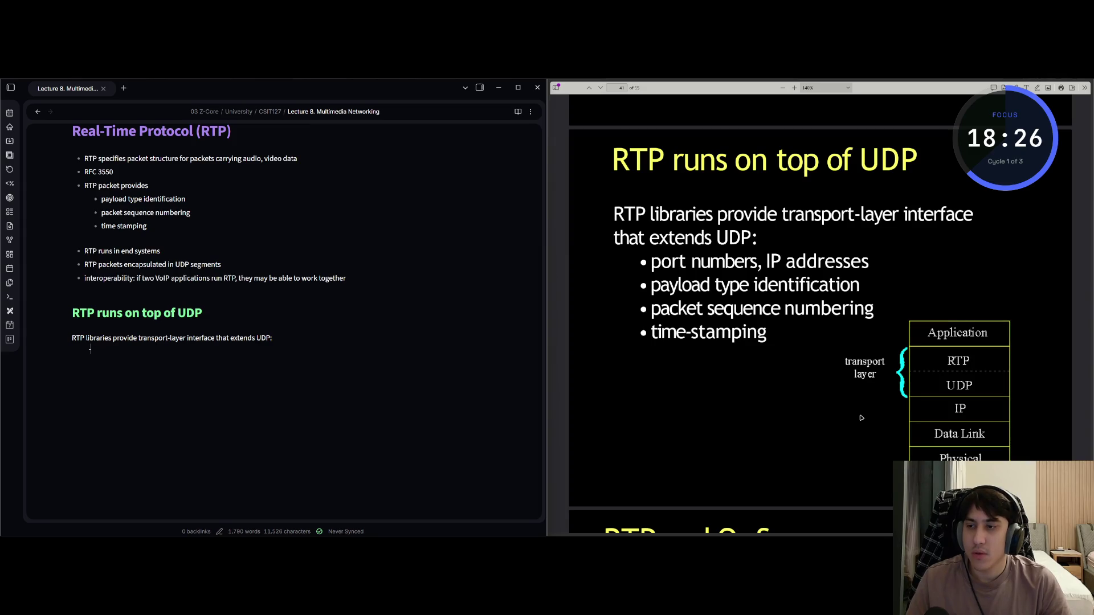
pyautogui.press('BackSpace')
pyautogui.write('-')
pyautogui.write(' ro')
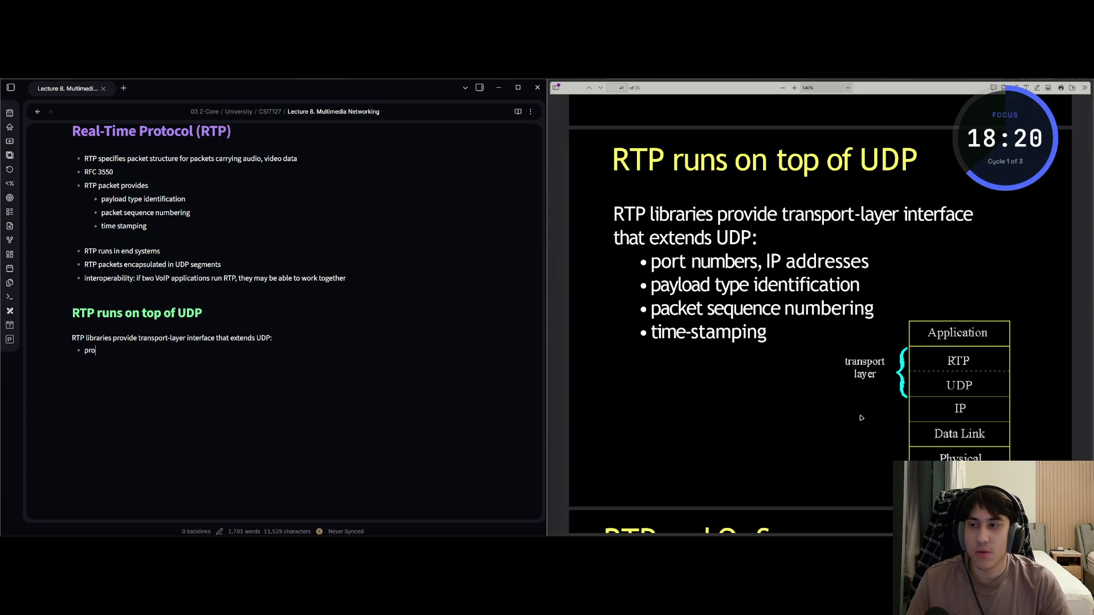
pyautogui.press('BackSpace')
pyautogui.press('BackSpace')
pyautogui.write('ort')
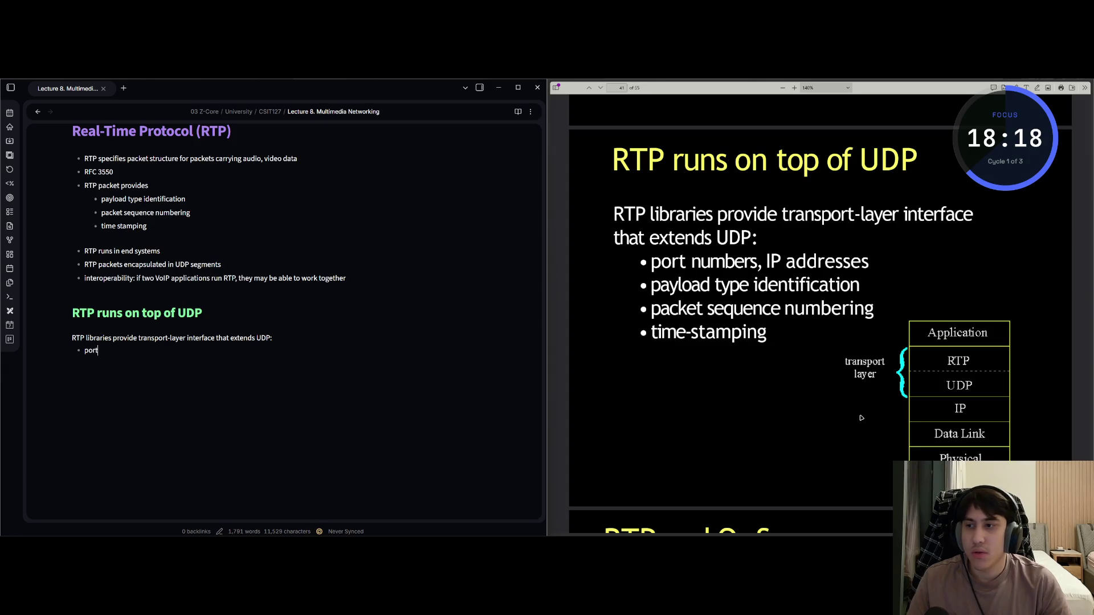
pyautogui.write(' numbers, ')
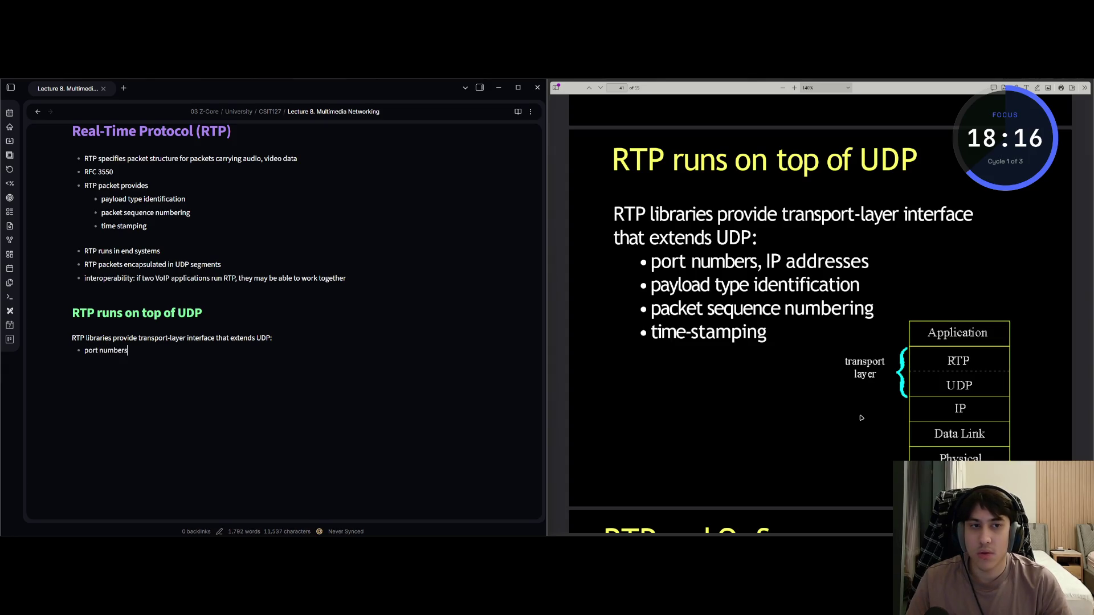
pyautogui.write('IP Addresses p')
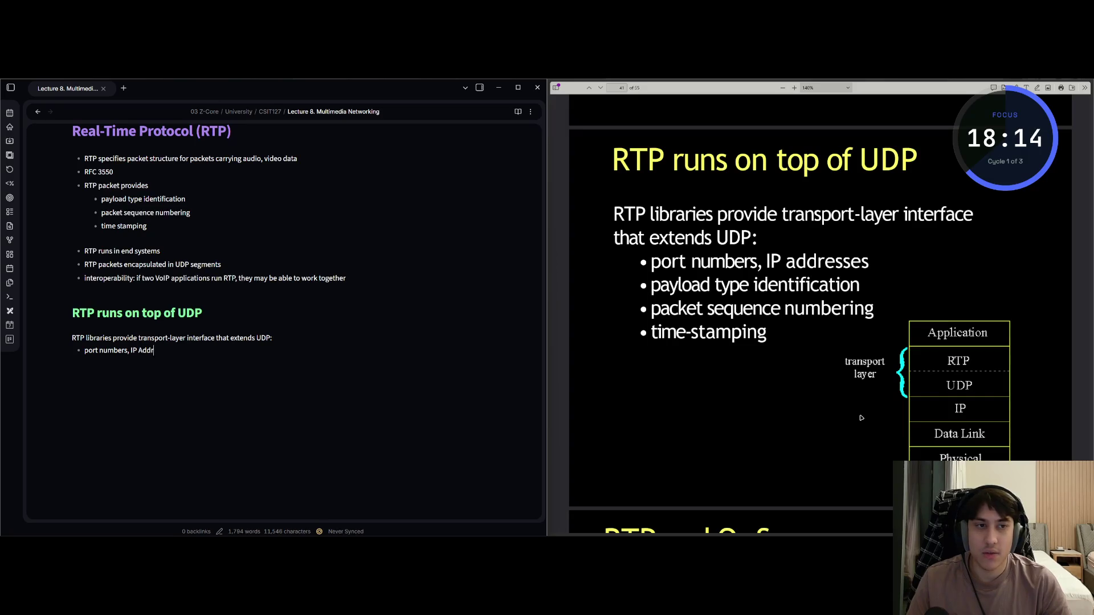
pyautogui.write('ayu')
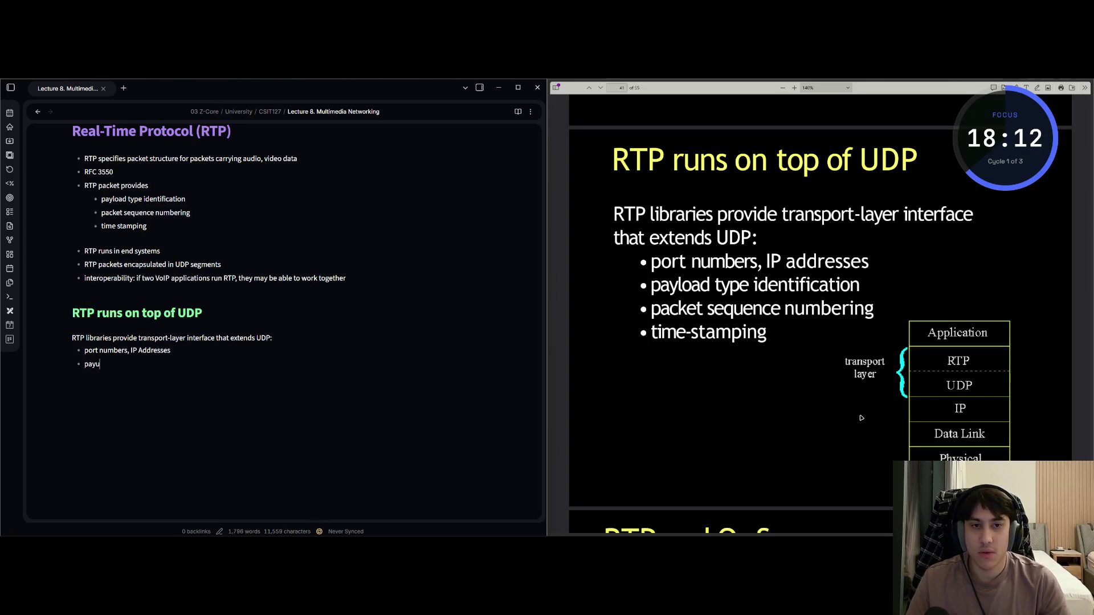
pyautogui.write('laod type iden')
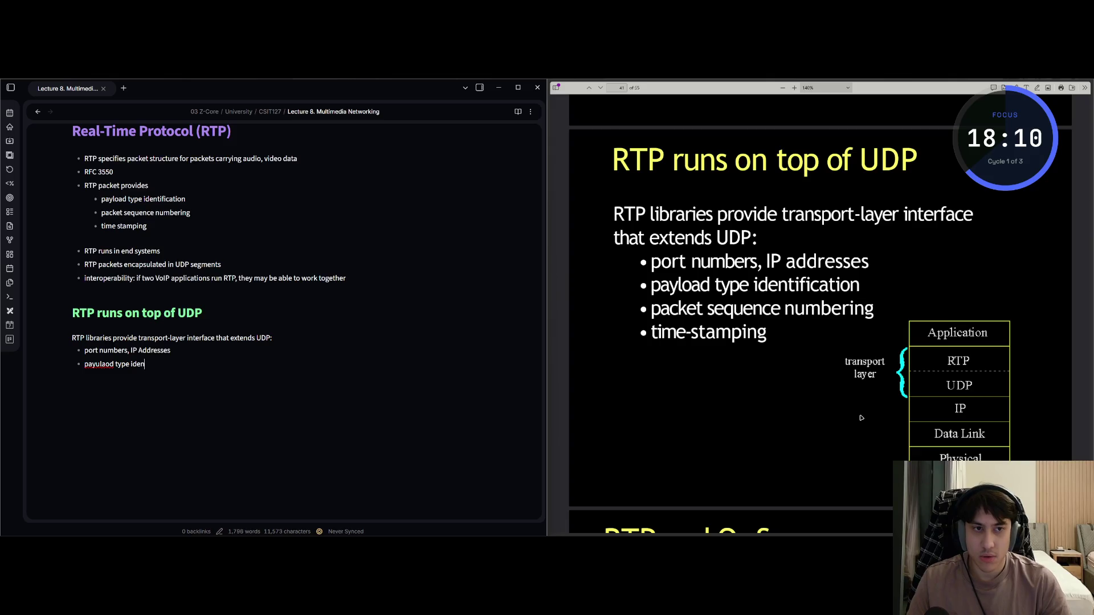
pyautogui.write('tification')
# Add bullets for 'packet sequence numbering' and 'time-stamping'
pyautogui.press('Return')
pyautogui.write('packe')
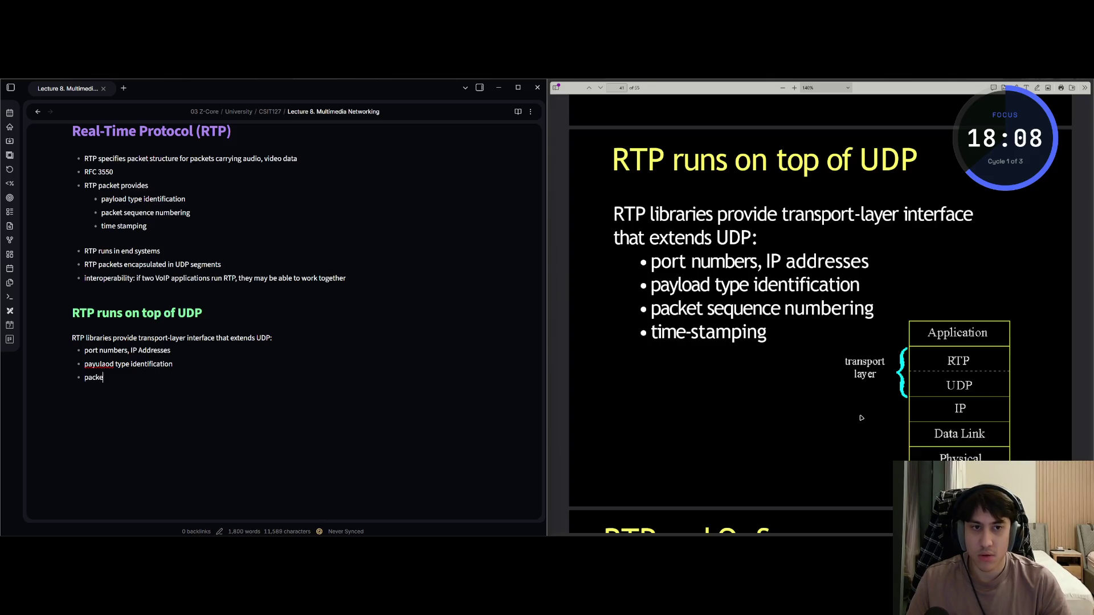
pyautogui.write('t sequen')
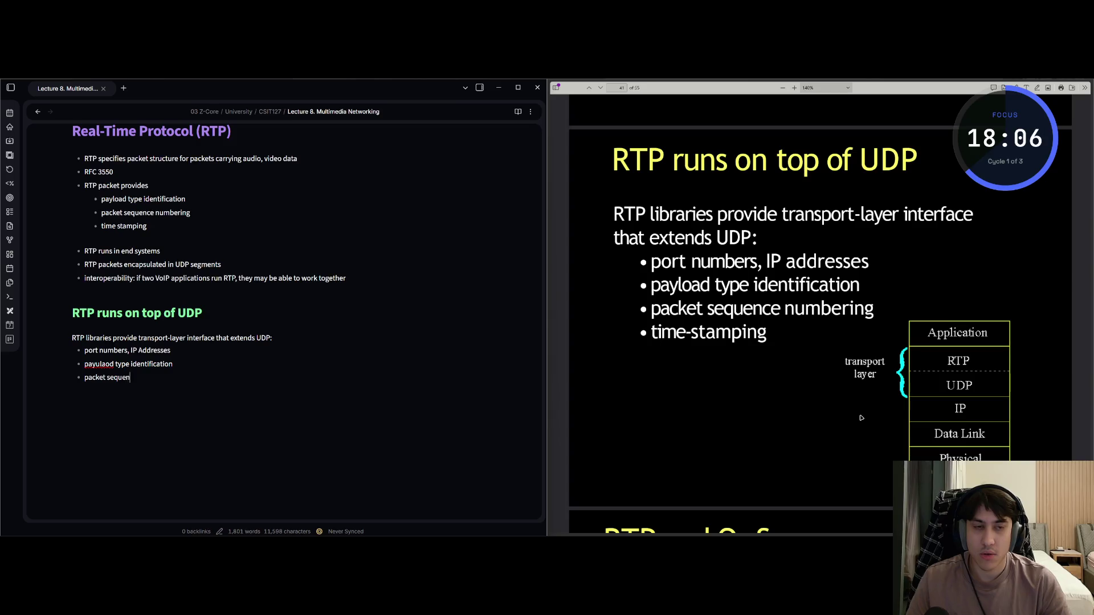
pyautogui.write('ce numbering')
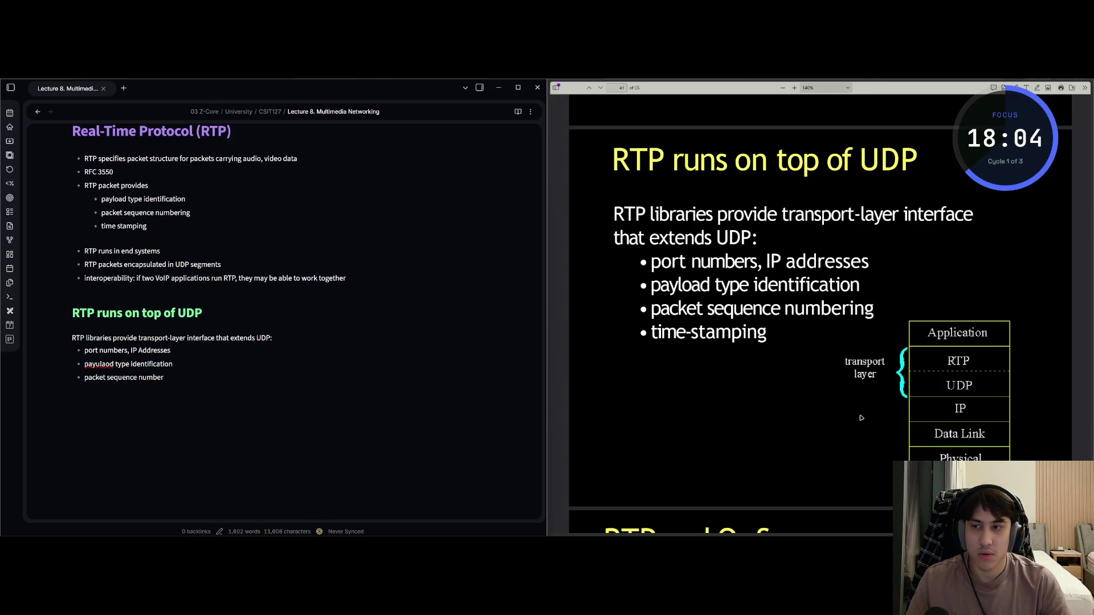
pyautogui.press('Return')
pyautogui.write('time-stam')
pyautogui.write('ping')
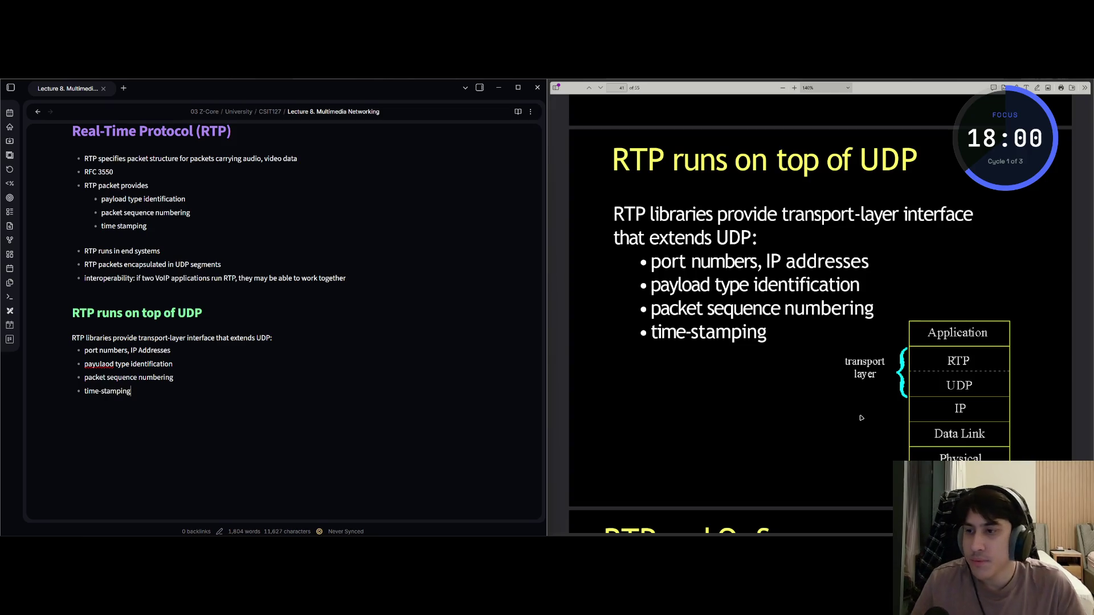
# Correct 'payulaod' to 'payload' using vim normal-mode deletes, then return to the list's end
pyautogui.press('Escape')
pyautogui.press('k')
pyautogui.press('k')
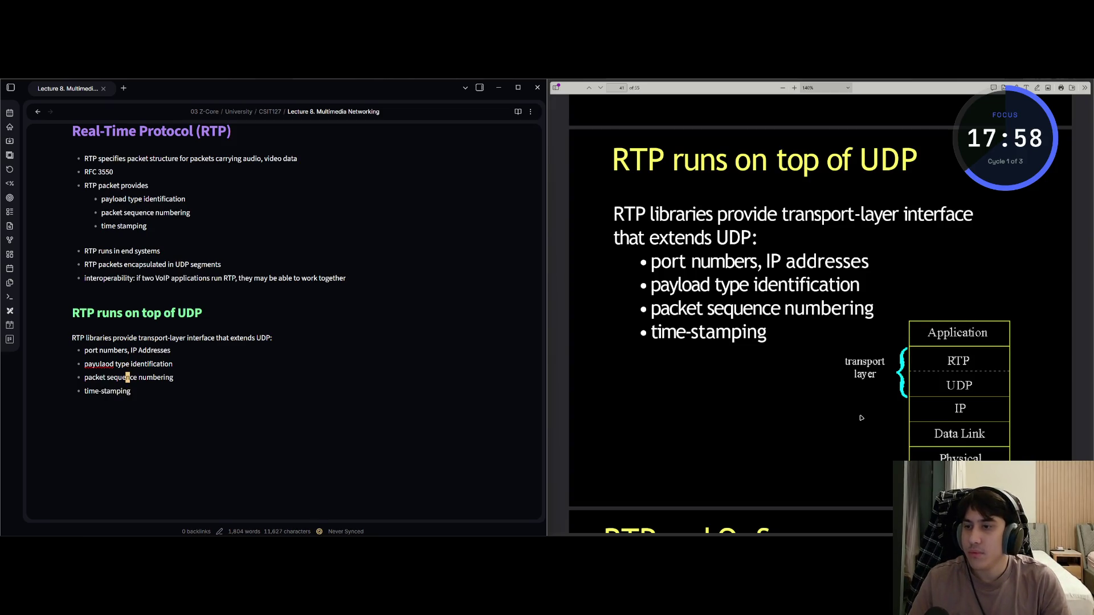
pyautogui.press('h')
pyautogui.press('h')
pyautogui.press('h')
pyautogui.press('x')
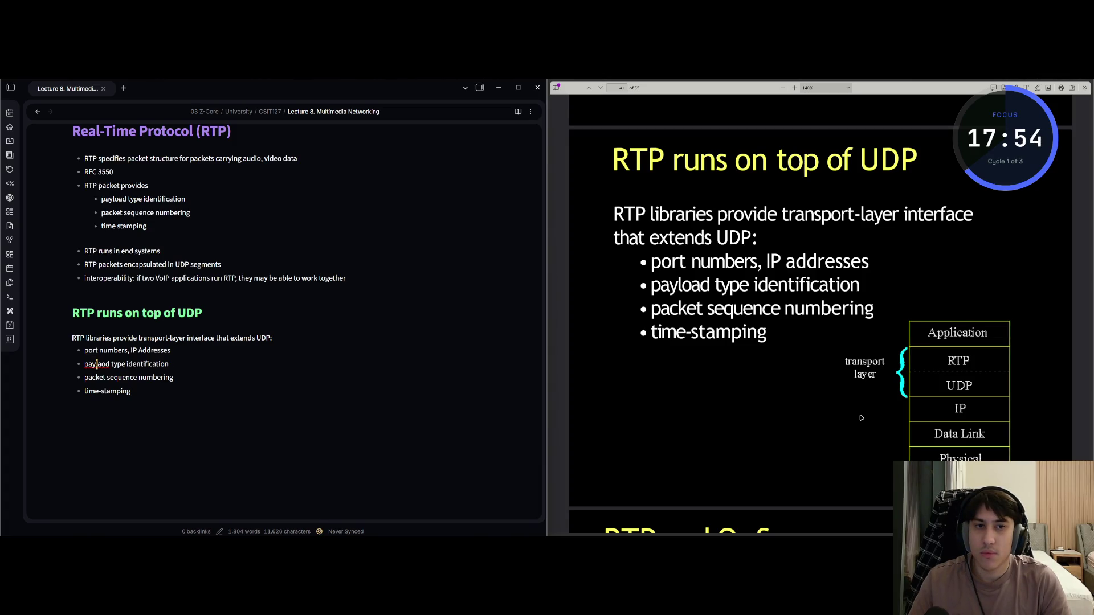
pyautogui.press('x')
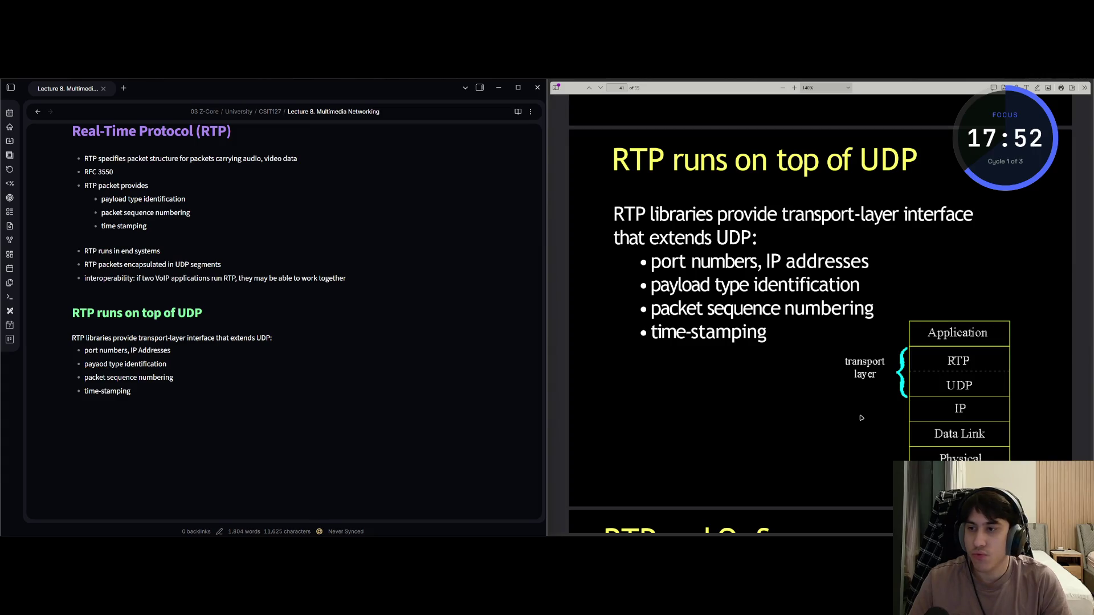
pyautogui.write('lo')
pyautogui.press('Escape')
pyautogui.press('x')
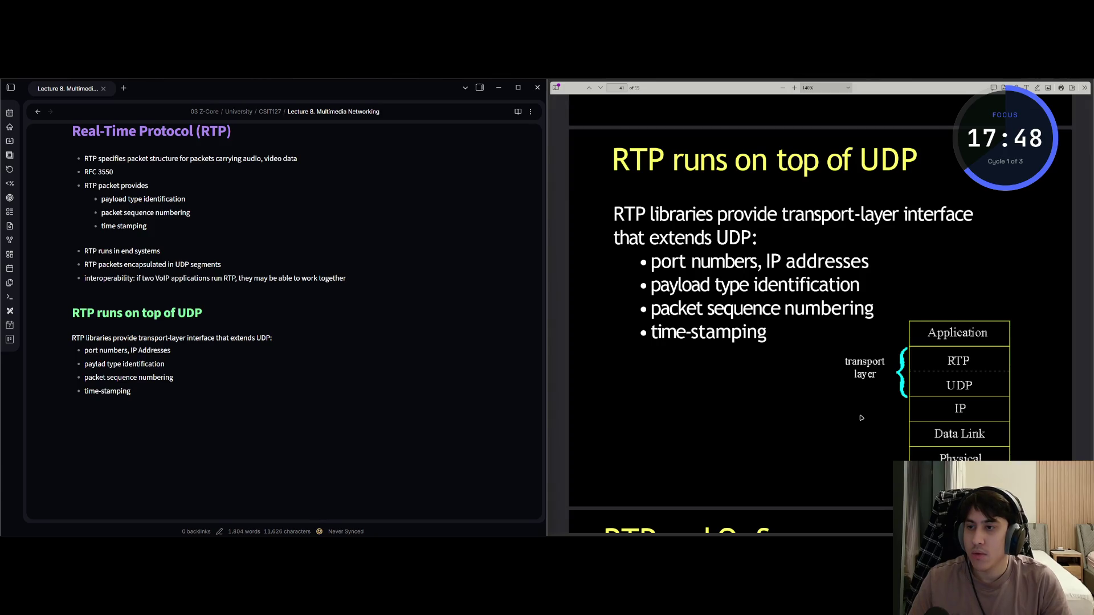
pyautogui.press('Escape')
pyautogui.press('Down')
pyautogui.press('Down')
pyautogui.press('End')
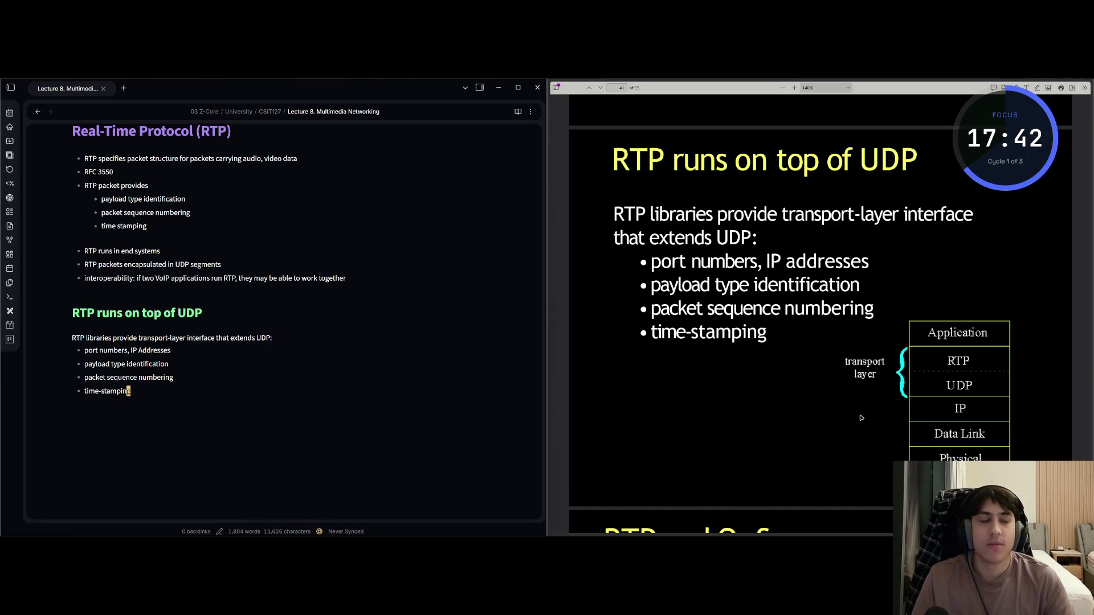
# Screen-capture the protocol-stack diagram from the slide
pyautogui.press('ctrl+Print')
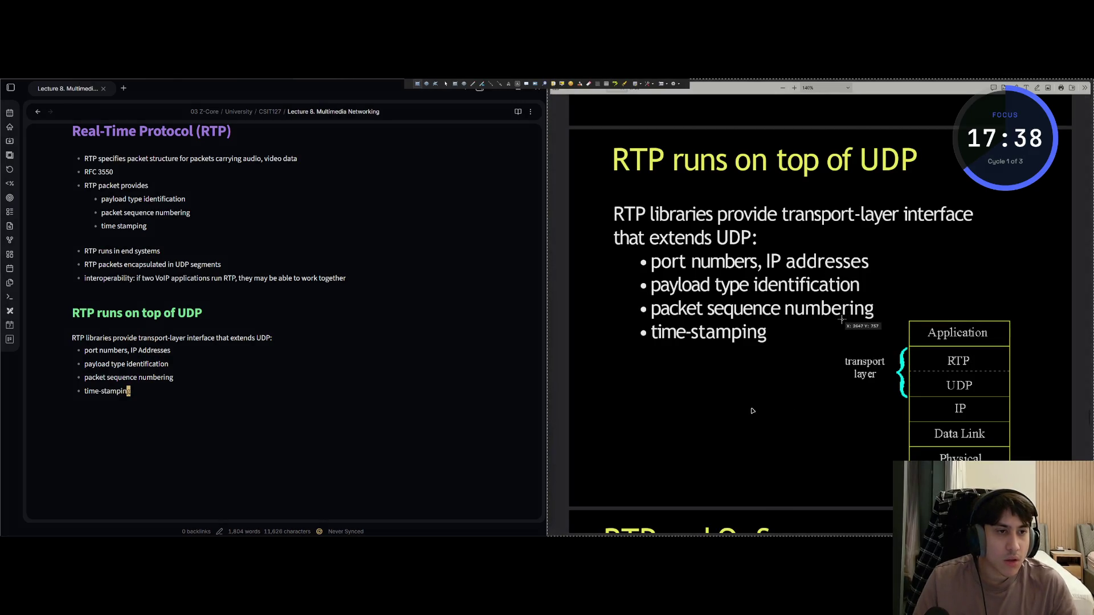
pyautogui.moveTo(841, 319)
pyautogui.mouseDown()
pyautogui.moveTo(858, 465)
pyautogui.moveTo(1027, 451)
pyautogui.moveTo(1012, 473)
pyautogui.mouseUp()
pyautogui.hotkey('ctrl', 'c')
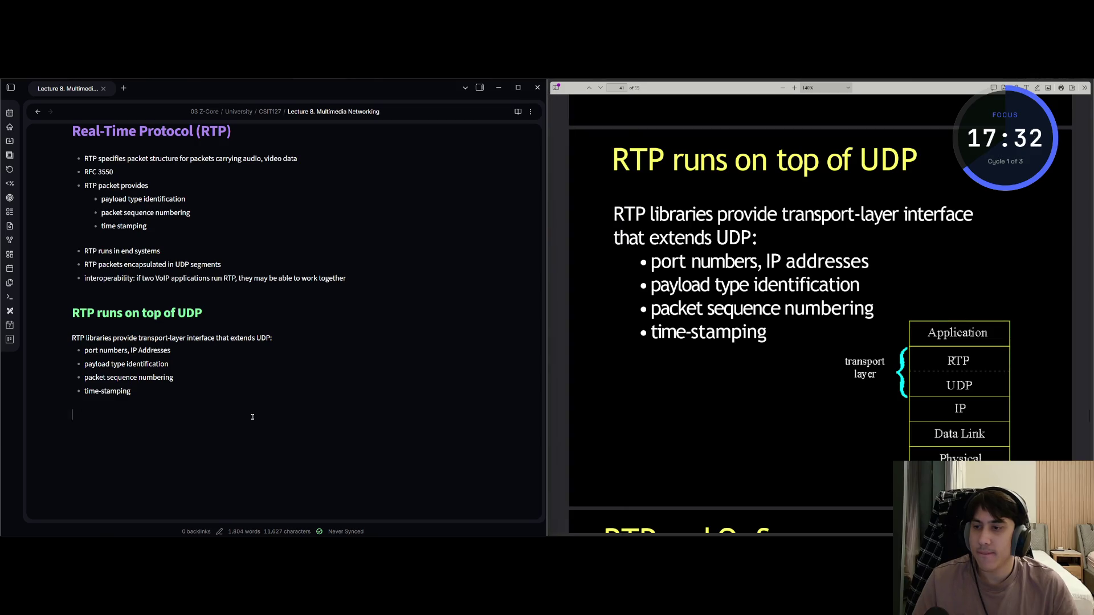
# Paste the captured protocol-stack diagram on a new line below 'time-stamping'
pyautogui.press('Return')
pyautogui.press('Return')
pyautogui.hotkey('ctrl', 'v')
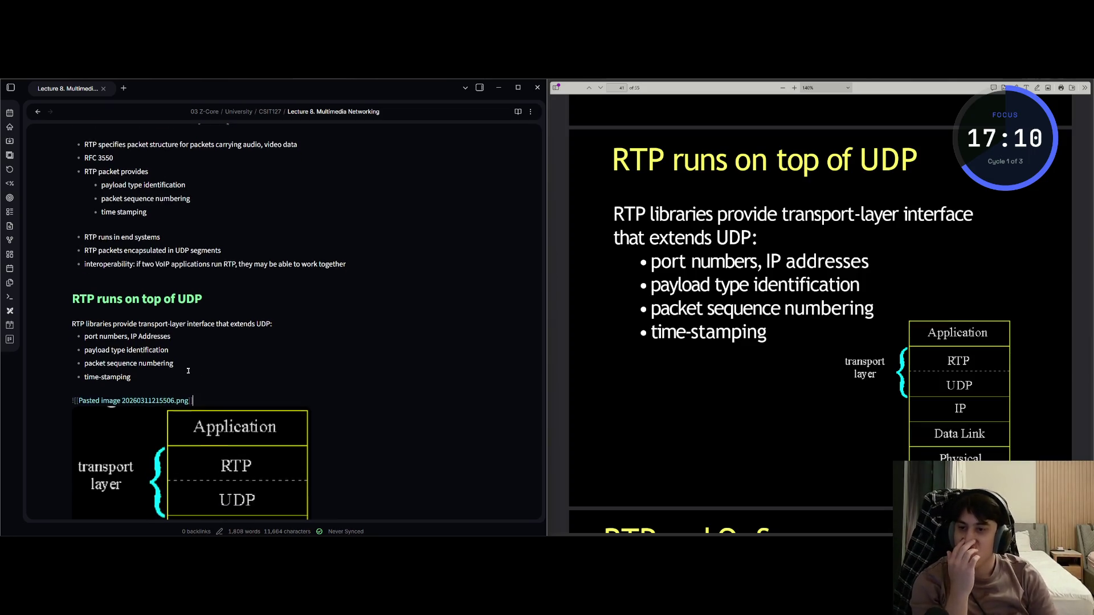
# Check the pasted diagram, then advance the slides to the 'RTP and QoS' page
pyautogui.scroll(-2, 382, 331)
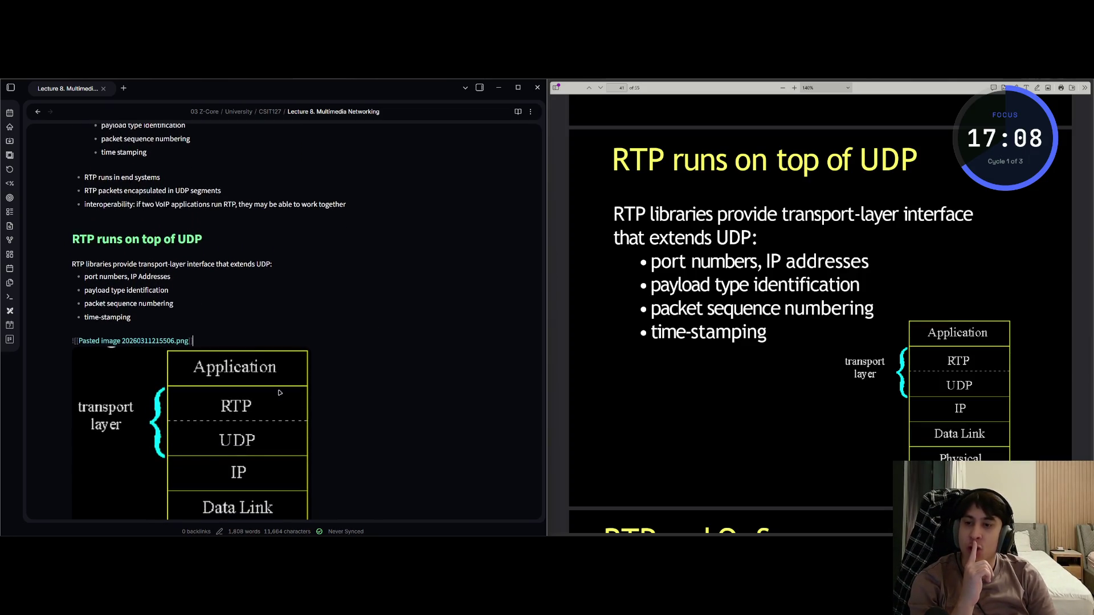
pyautogui.scroll(-1, 240, 402)
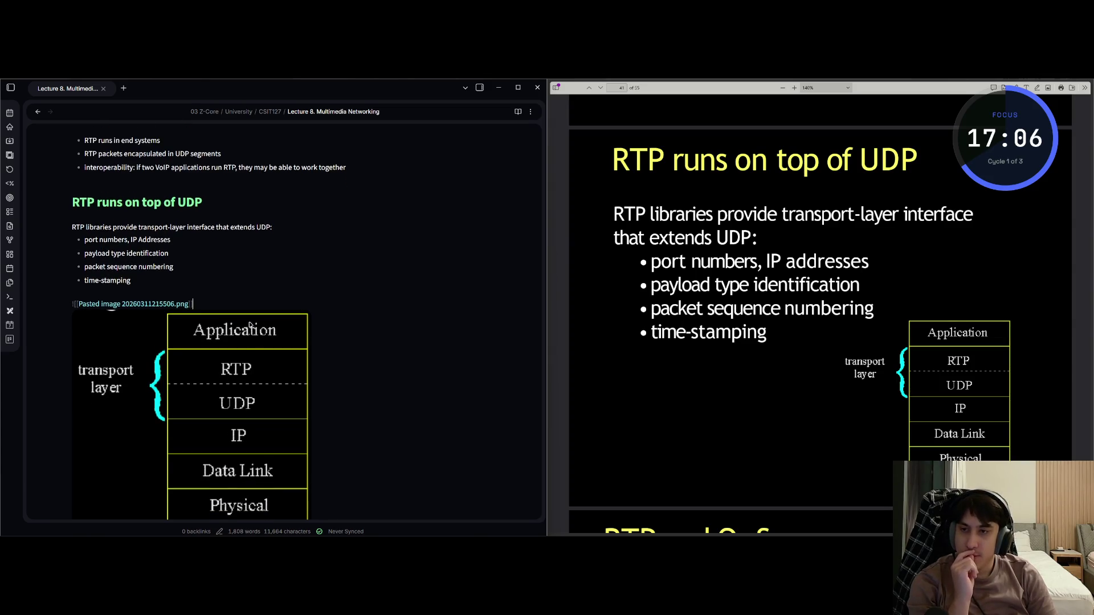
pyautogui.scroll(-1, 249, 322)
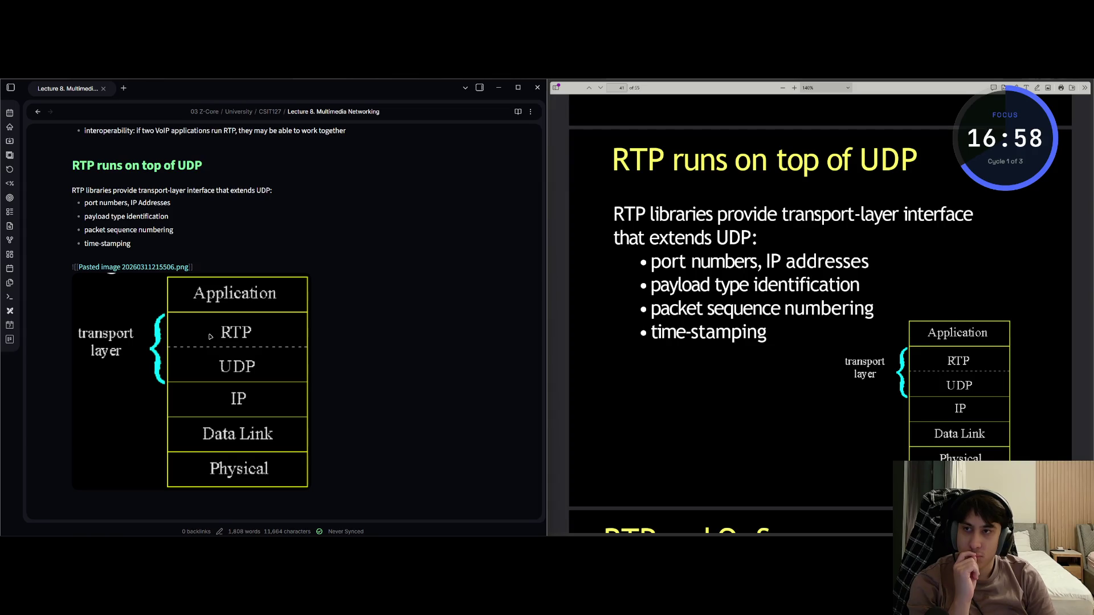
pyautogui.scroll(5, 210, 337)
pyautogui.scroll(-4, 228, 399)
pyautogui.scroll(1, 239, 440)
pyautogui.scroll(-3, 239, 440)
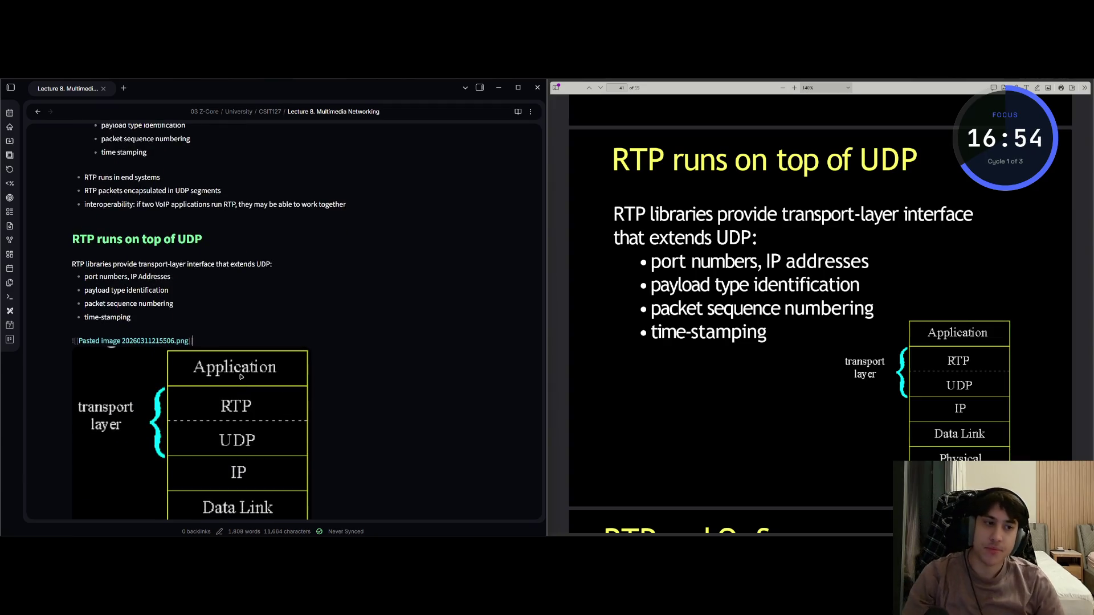
pyautogui.press('Right')
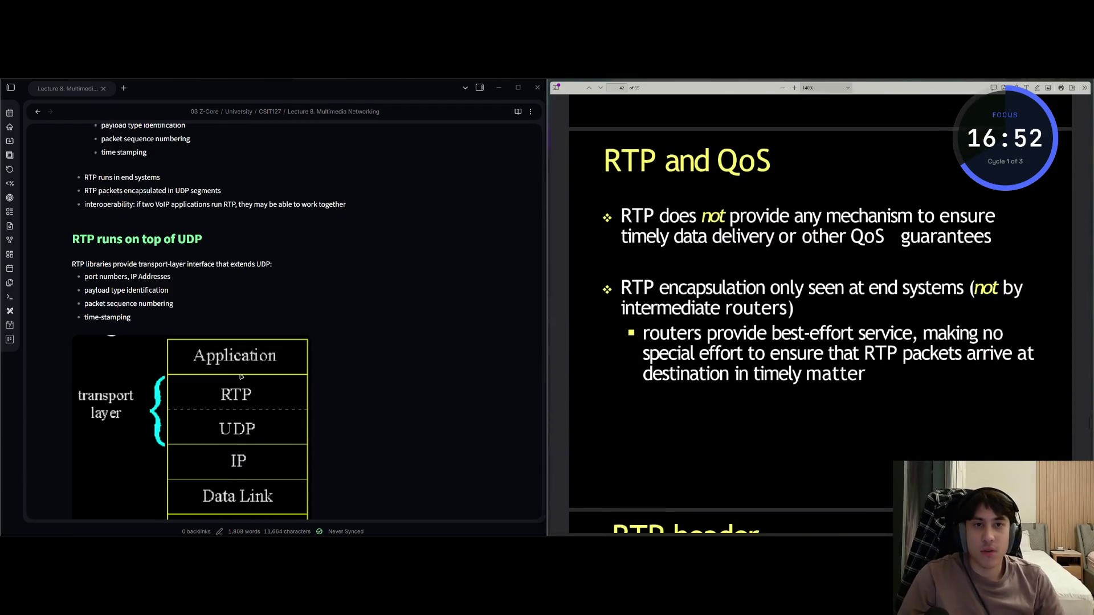
pyautogui.click(241, 377)
pyautogui.scroll(-2, 241, 377)
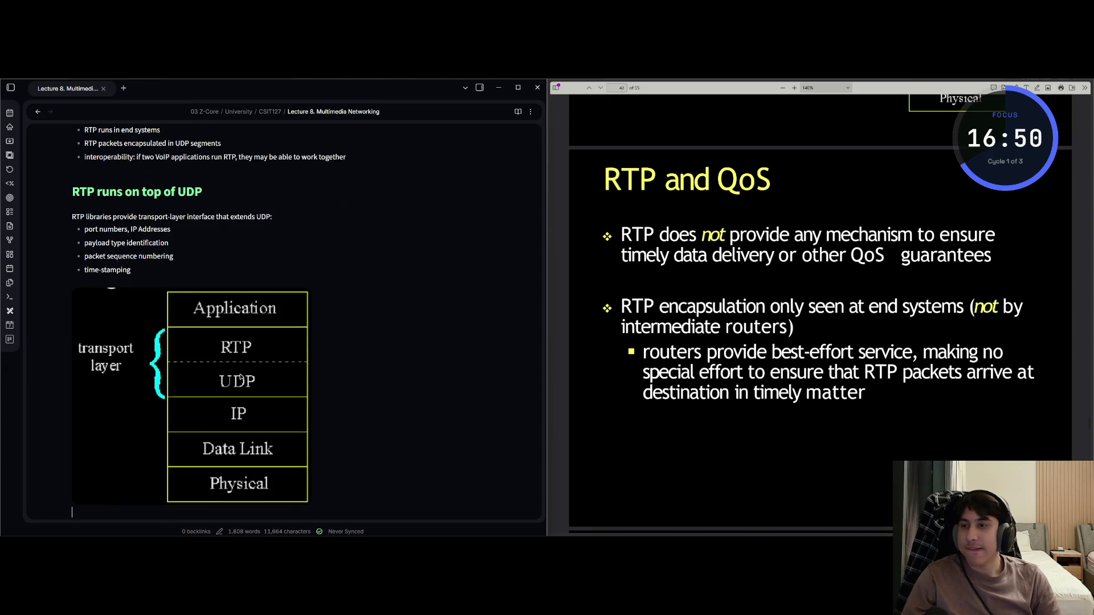
pyautogui.scroll(-6, 241, 376)
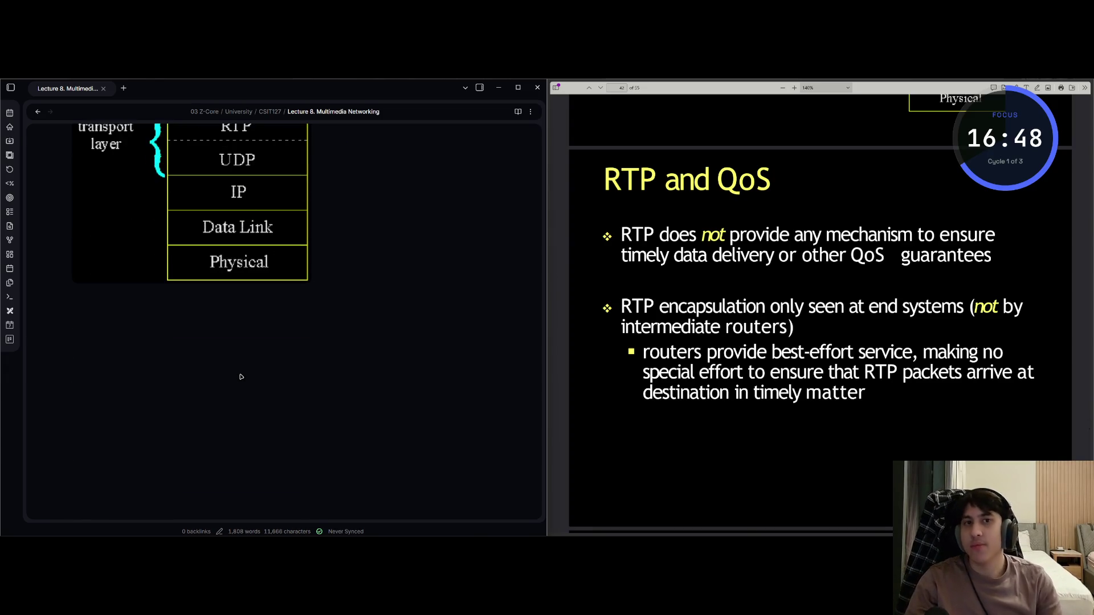
# Add the heading '## RTP and QoS'
pyautogui.write('## ')
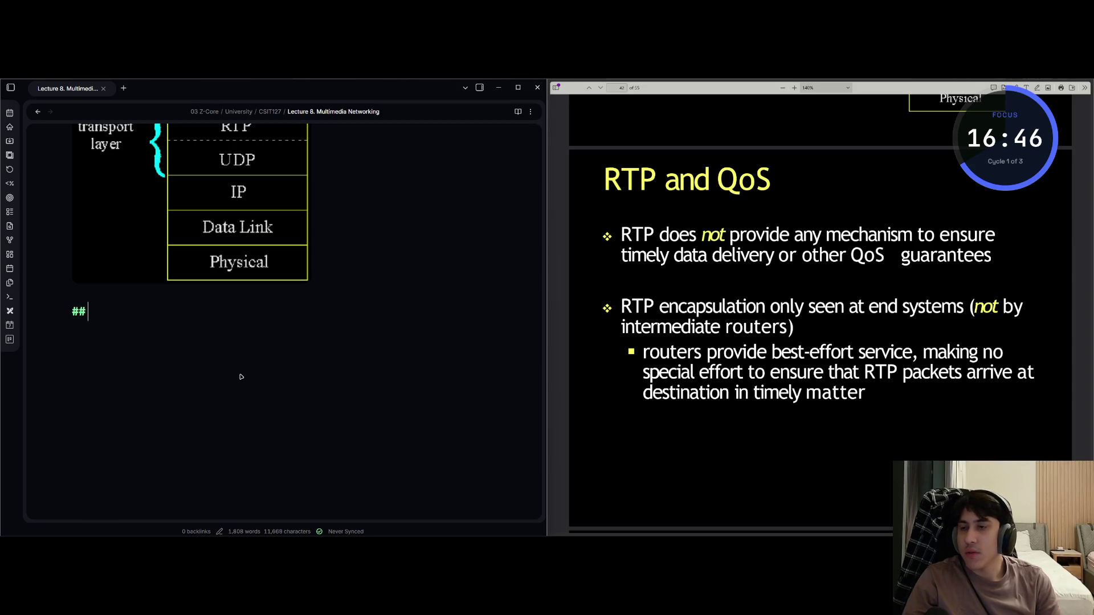
pyautogui.write('RTP and Qos')
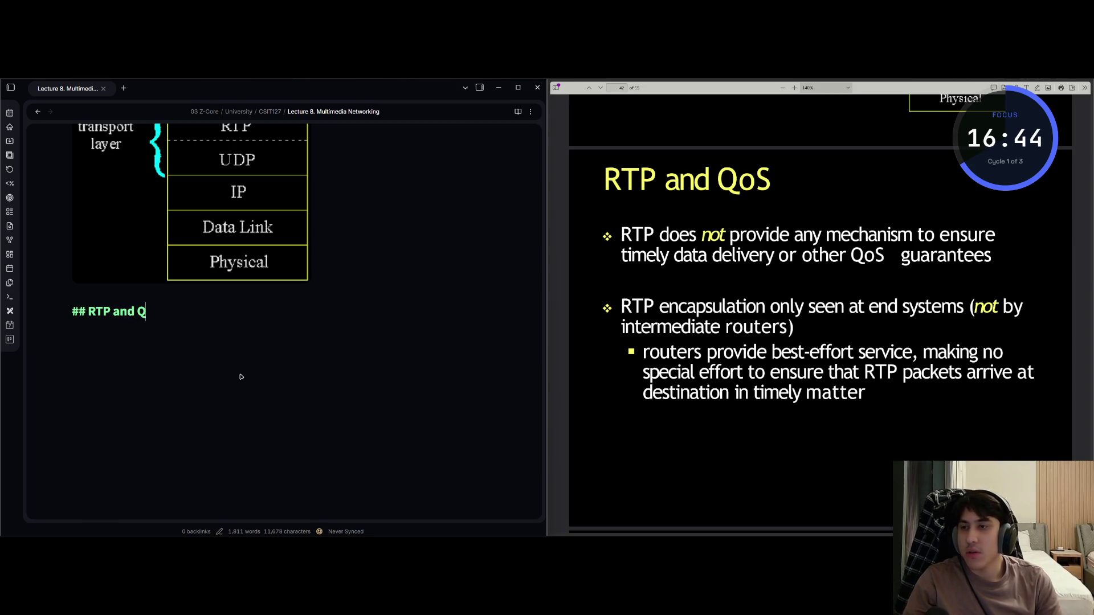
pyautogui.press('BackSpace')
pyautogui.write('S')
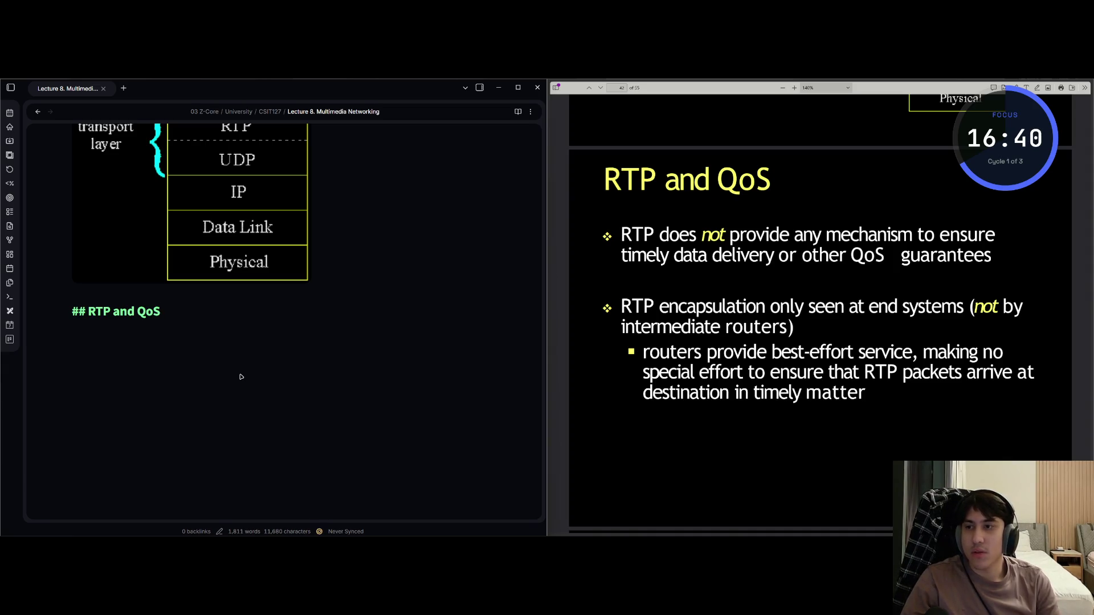
pyautogui.press('Return')
# Add the bullet 'RTP does not provide any mechanism to ensure timely data delivery or other QoS guarantees'
pyautogui.write('- RE')
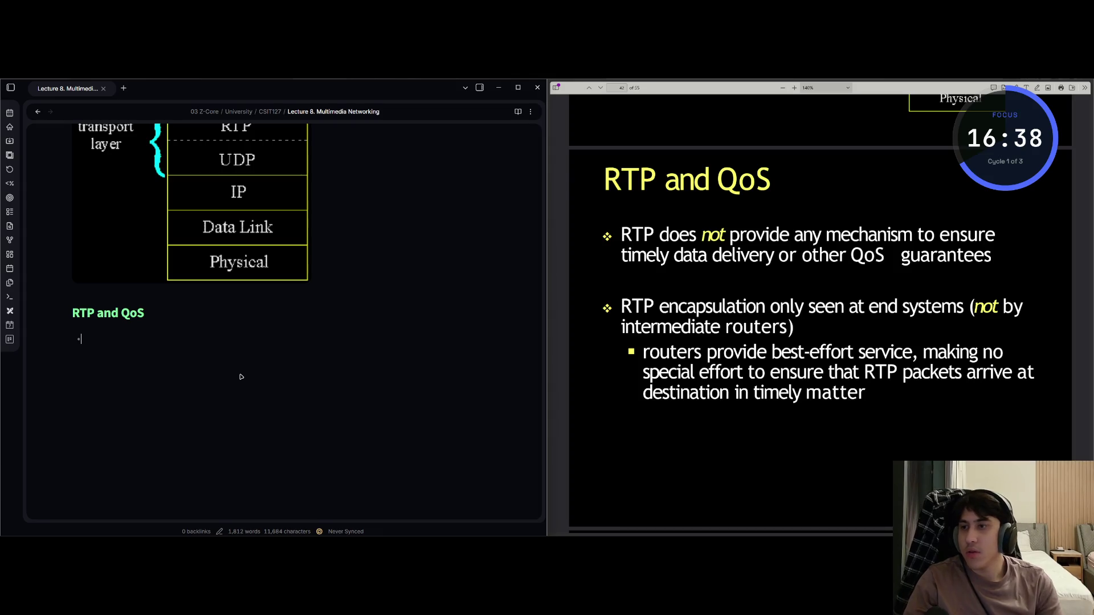
pyautogui.press('BackSpace')
pyautogui.write('TP does not pro')
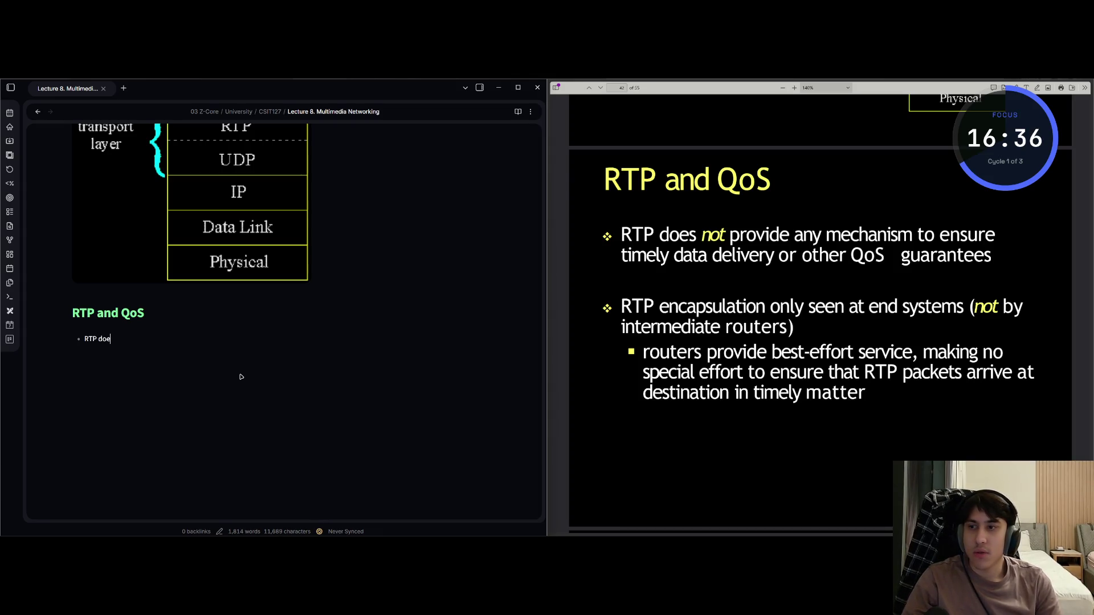
pyautogui.write('vid')
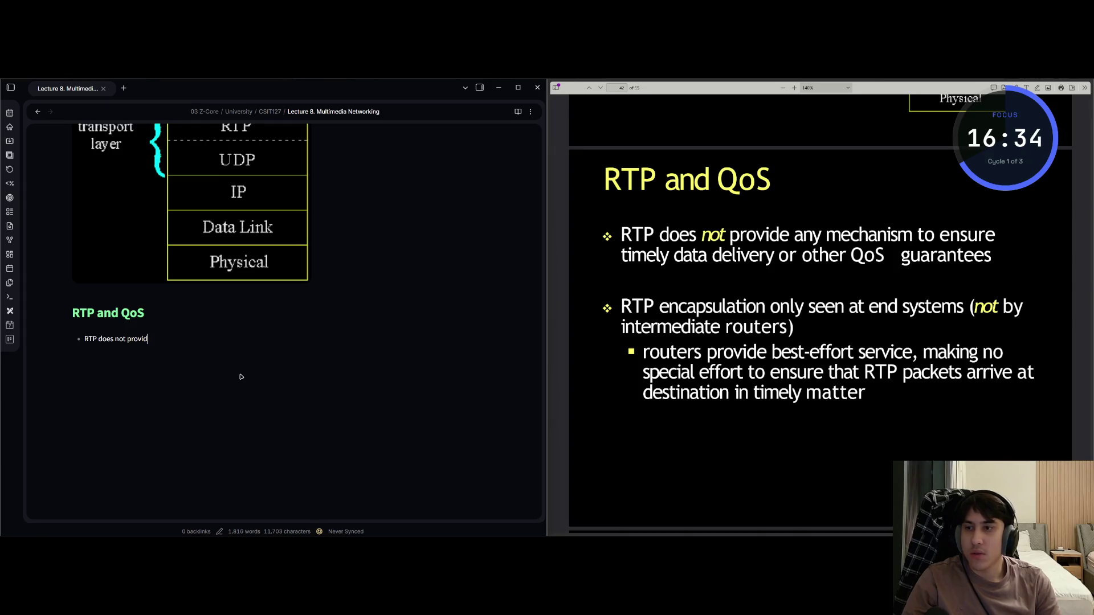
pyautogui.write('e any mec')
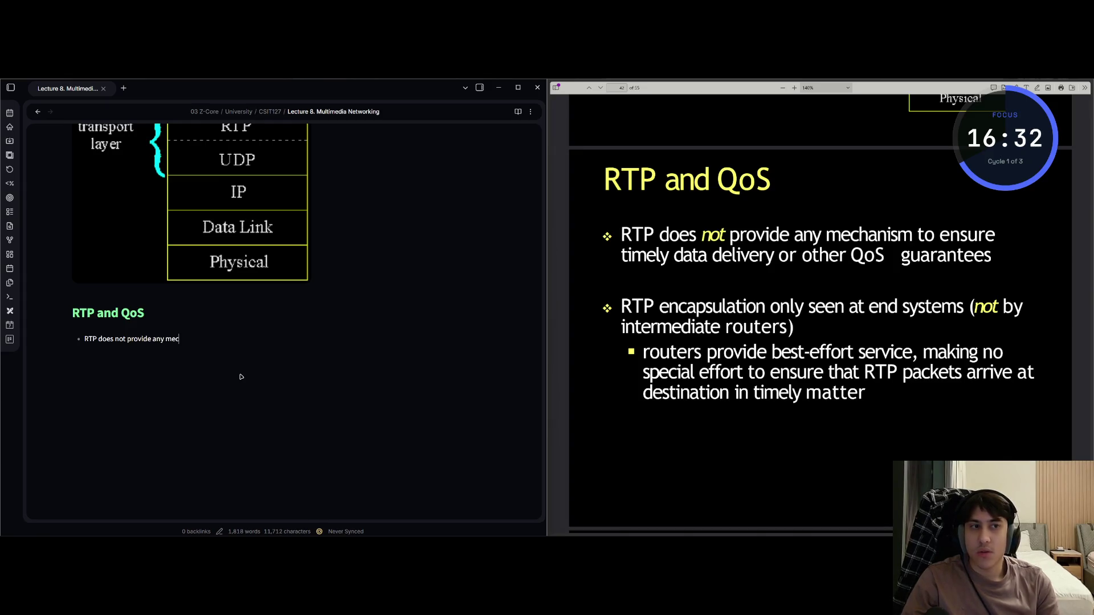
pyautogui.write('hanism to ens')
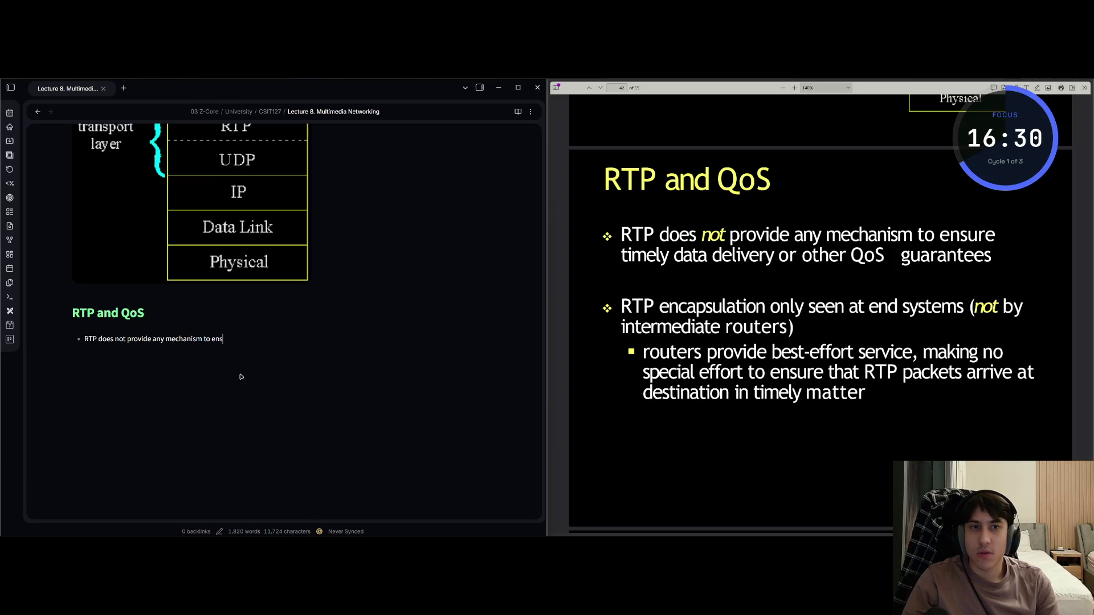
pyautogui.write('ure timely data ')
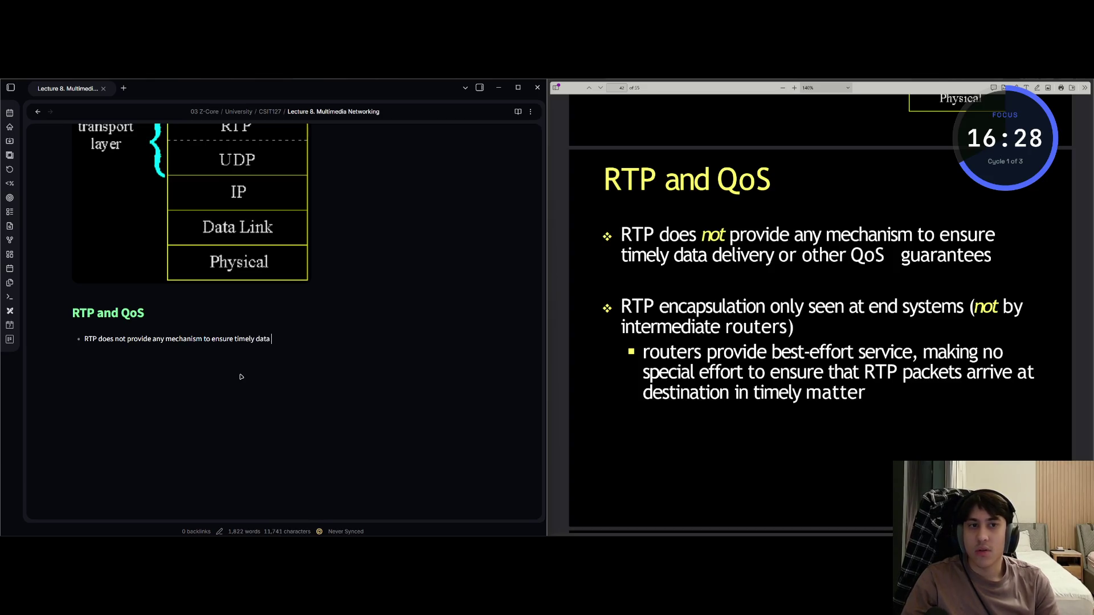
pyautogui.write('delivery or o')
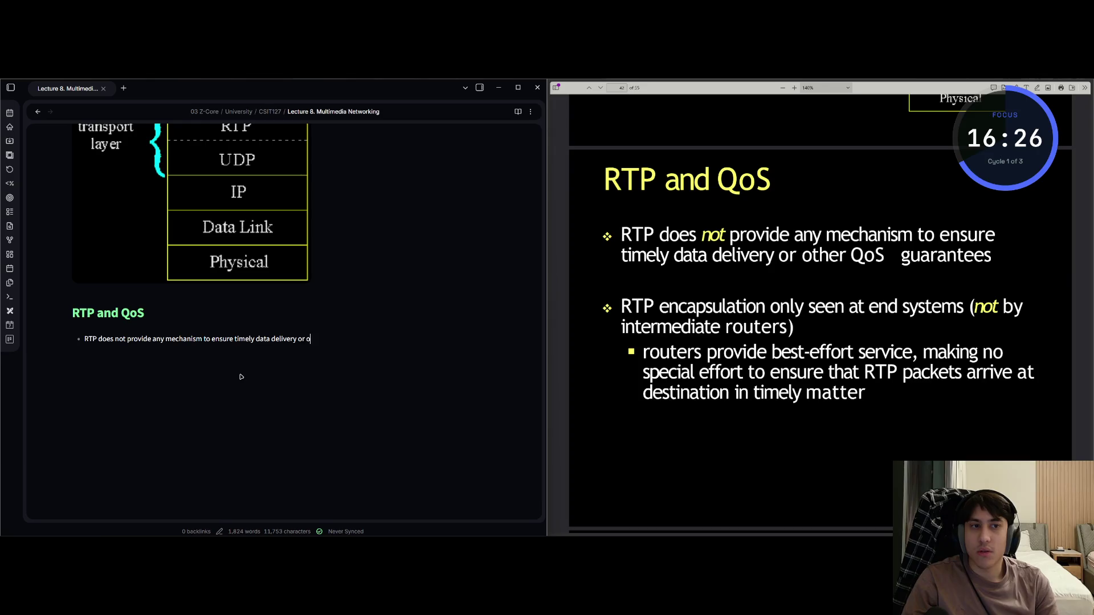
pyautogui.write('ther Q')
pyautogui.press('BackSpace')
pyautogui.write('S')
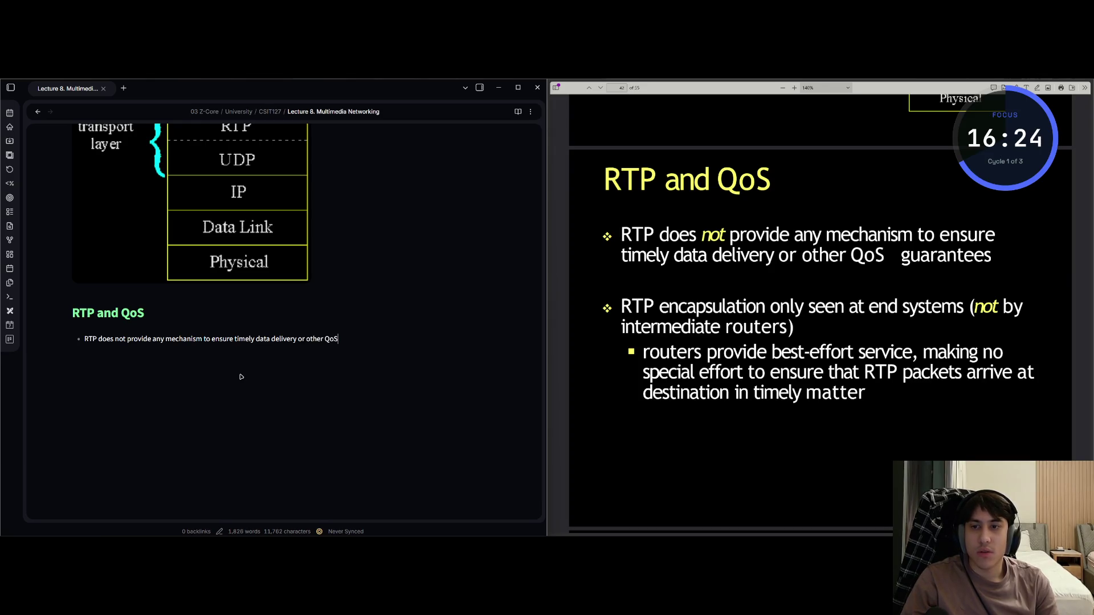
pyautogui.write(' guarante3')
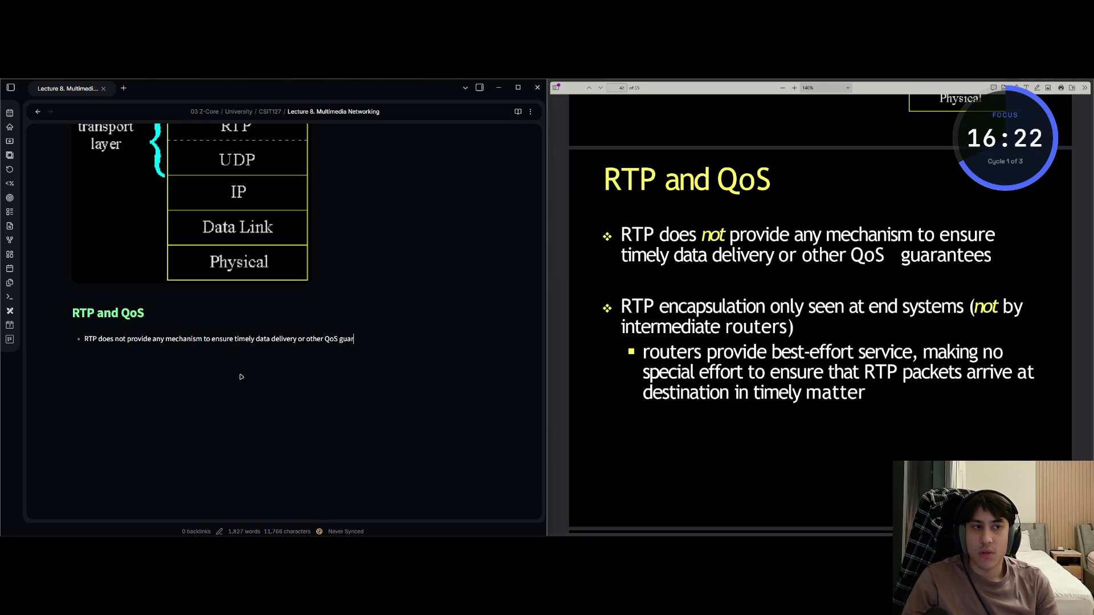
pyautogui.press('BackSpace')
pyautogui.write('es')
pyautogui.press('Return')
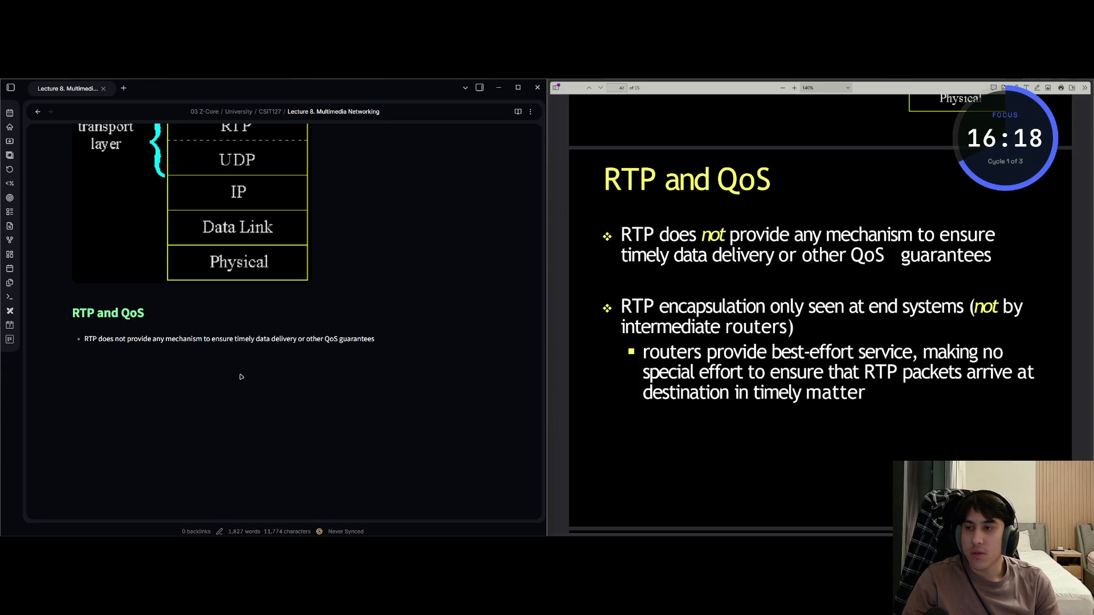
pyautogui.press('Return')
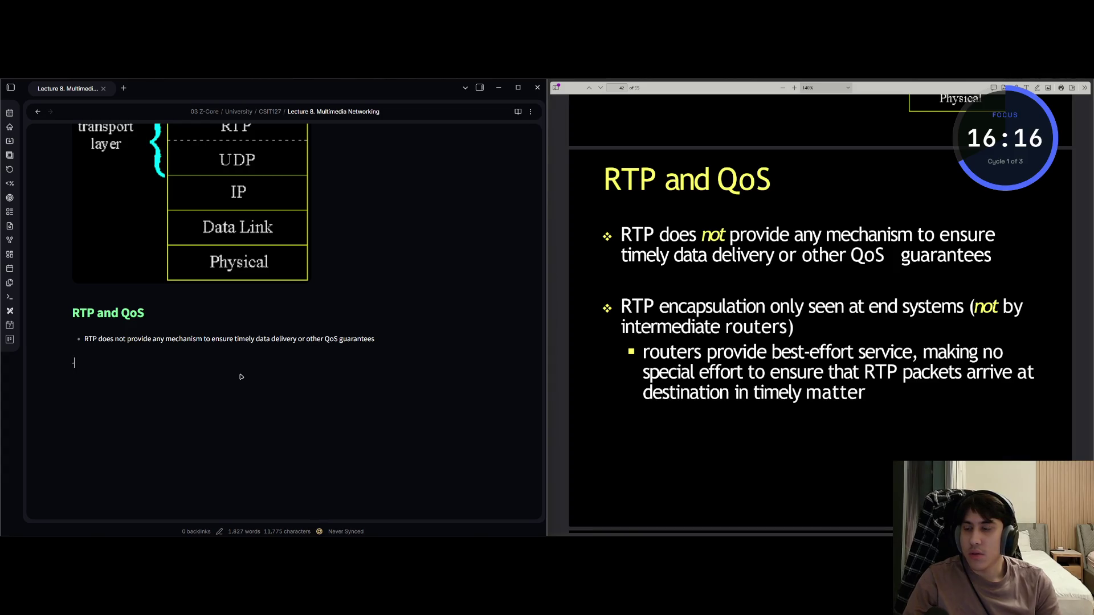
# Add the 'RTP encapsulation only seen at end systems' bullet with a routers best-effort sub-bullet
pyautogui.write('-RTP encap')
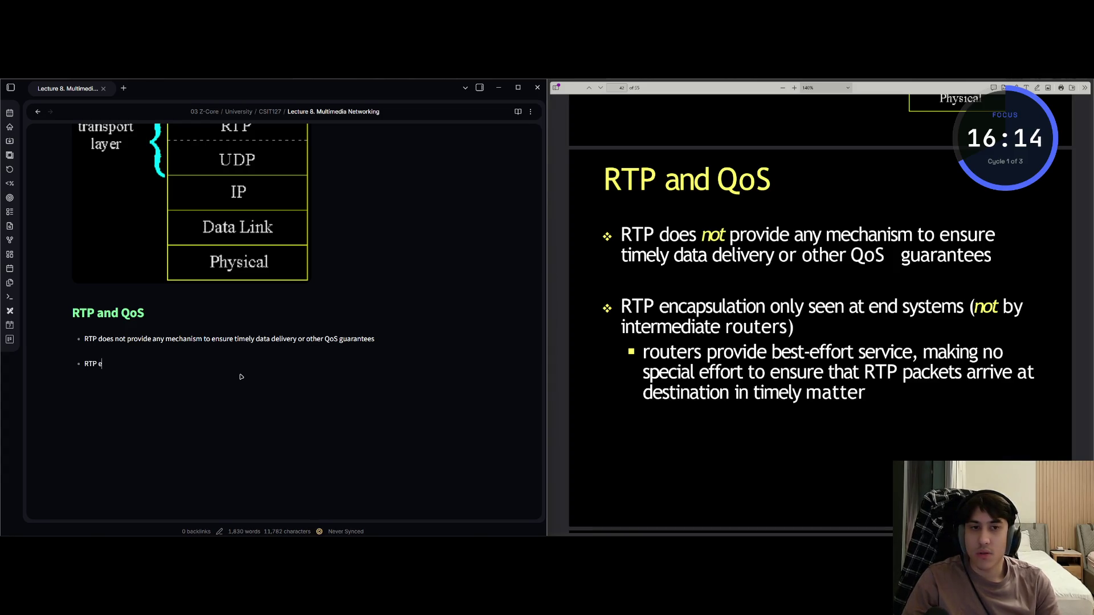
pyautogui.write('sulation only seen at e')
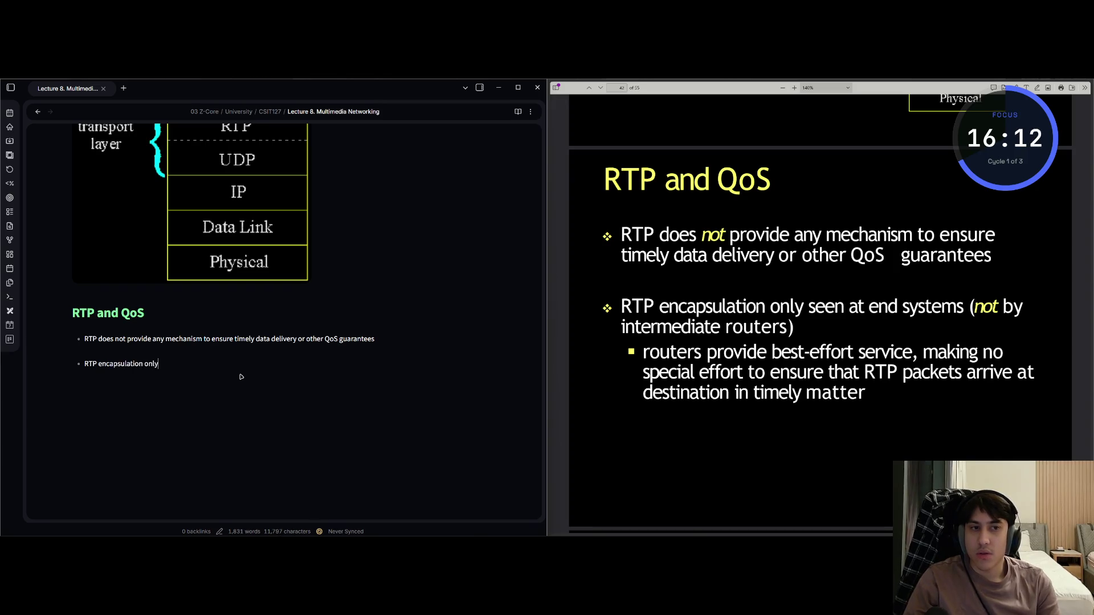
pyautogui.write('nd ')
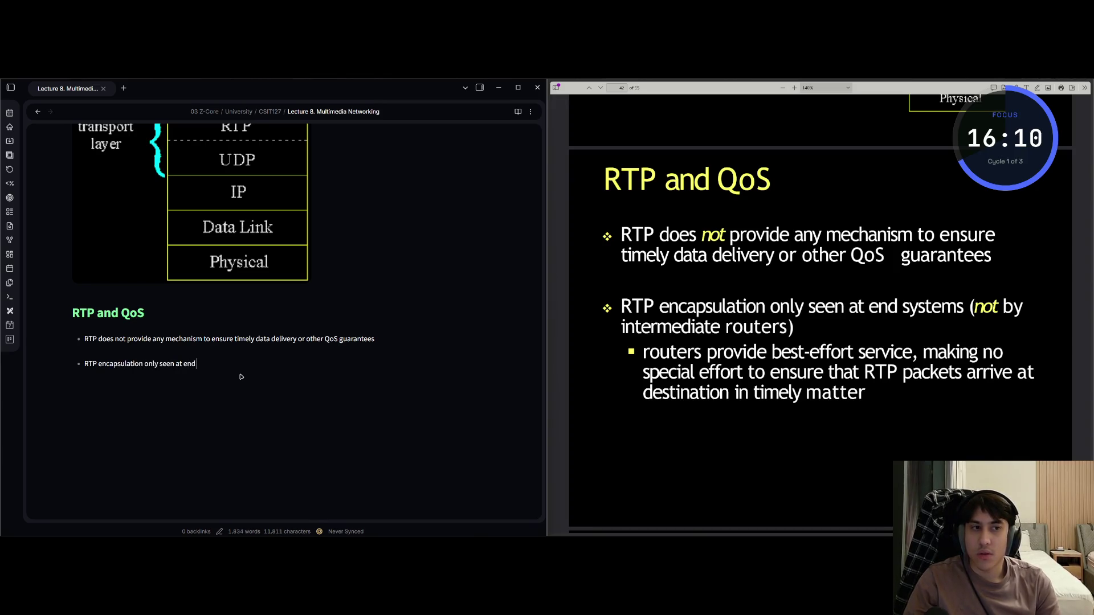
pyautogui.write('systems ')
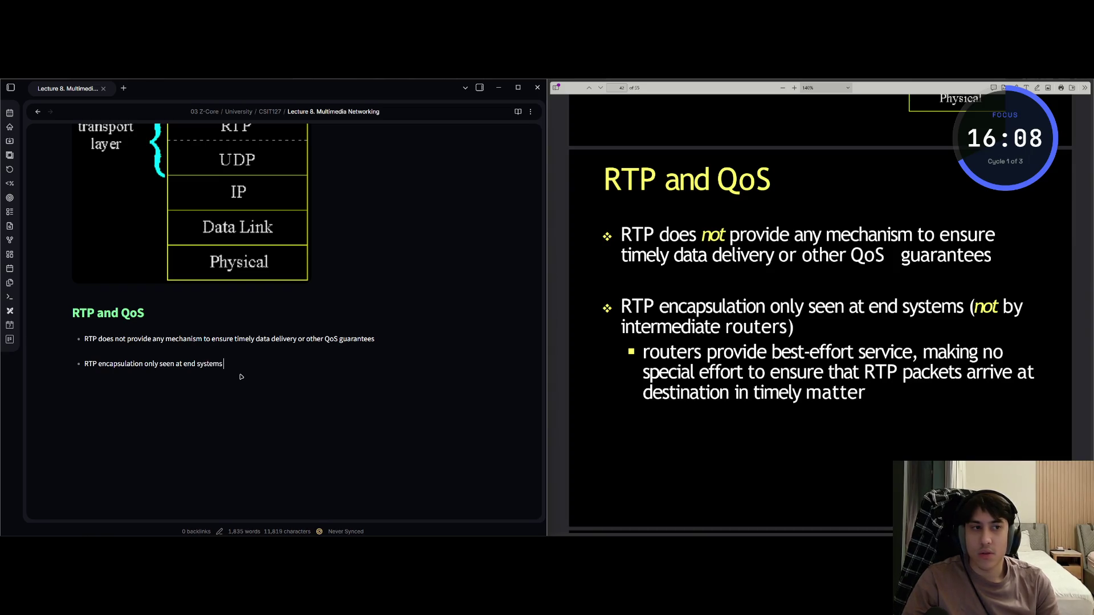
pyautogui.write('(not by in')
pyautogui.write('terme')
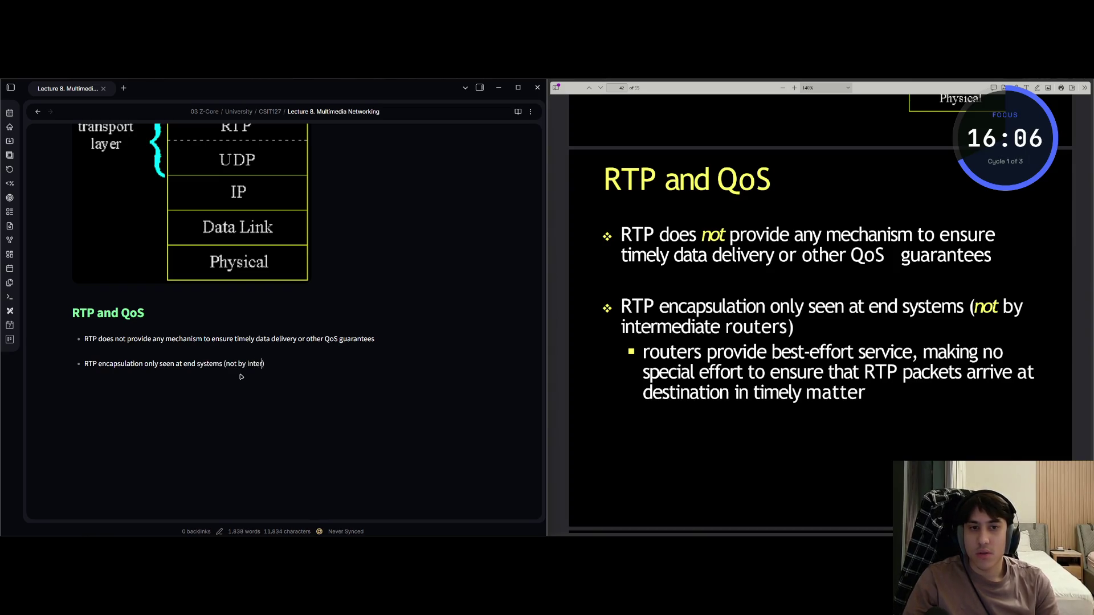
pyautogui.write('diate routers')
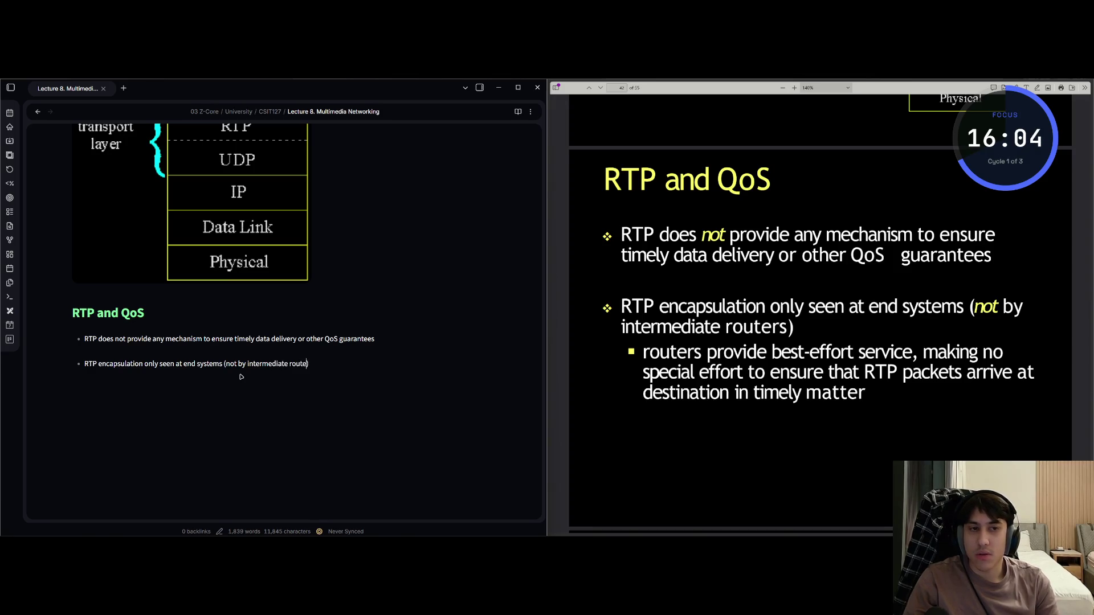
pyautogui.write(')')
pyautogui.press('Tab')
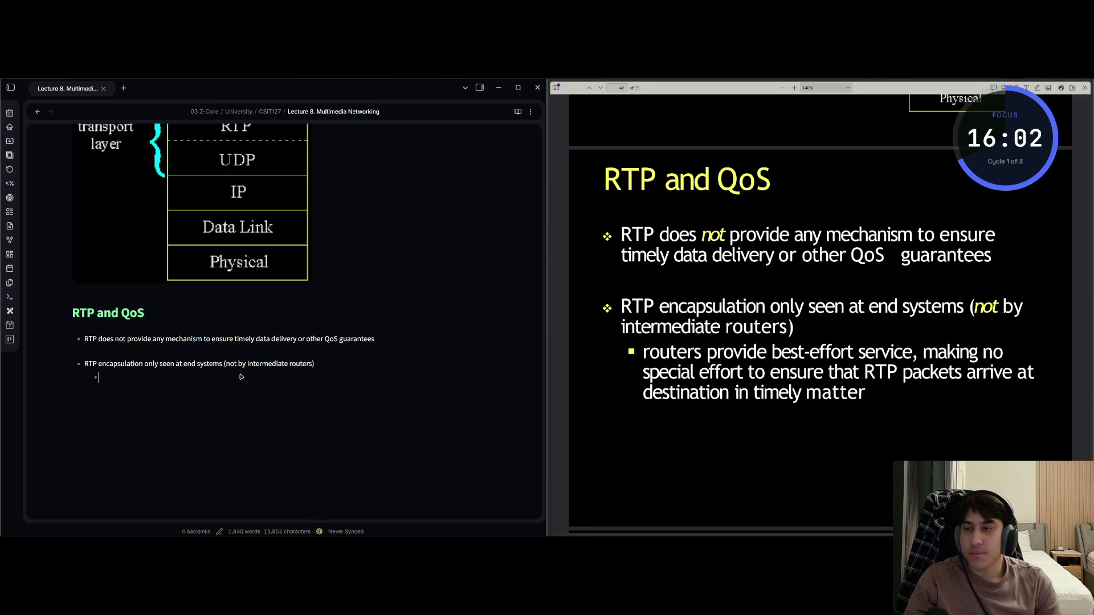
pyautogui.write('routers')
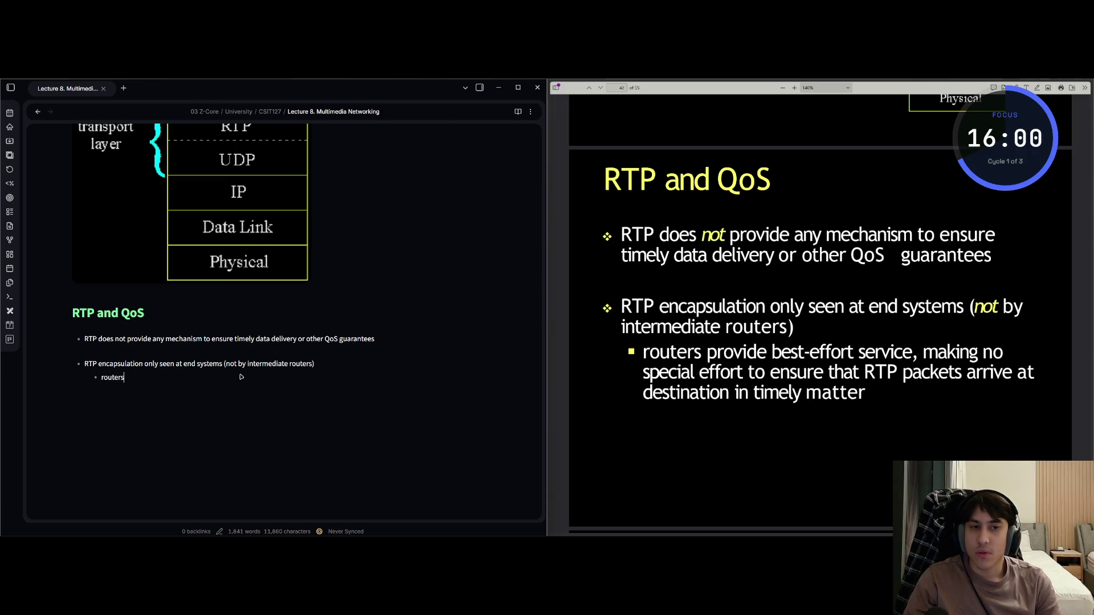
pyautogui.write(' provide')
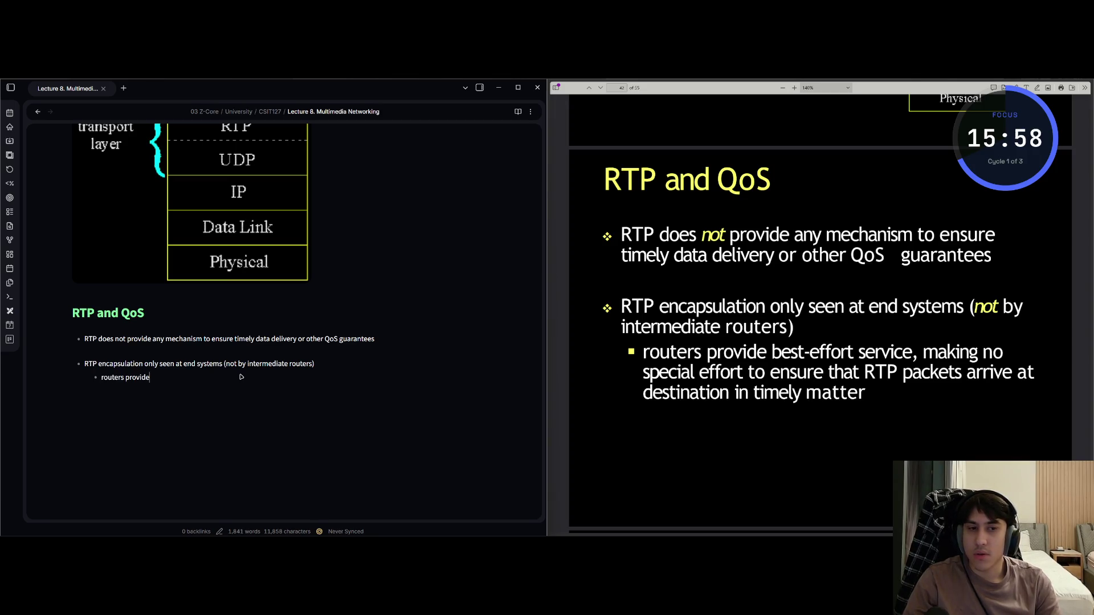
pyautogui.write(' best-er')
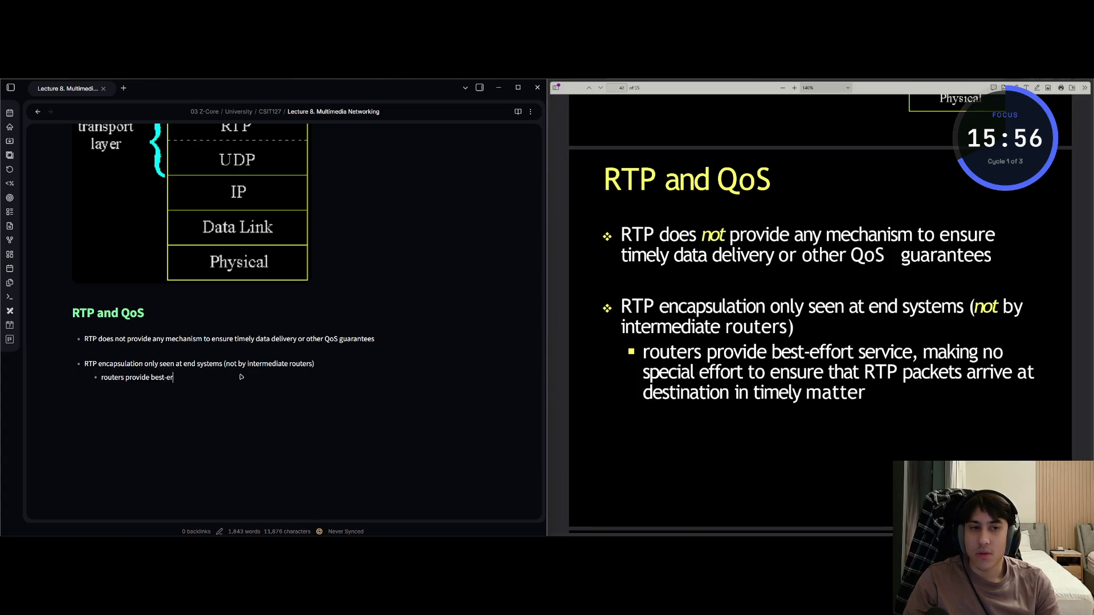
pyautogui.press('BackSpace')
pyautogui.write('ffort s')
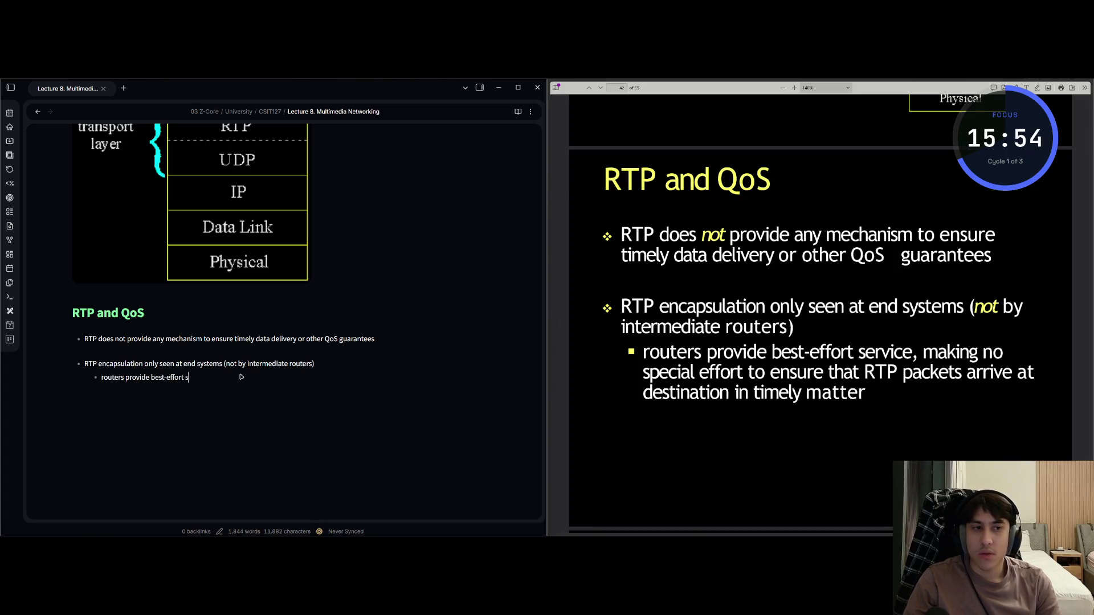
pyautogui.write('ervice, ')
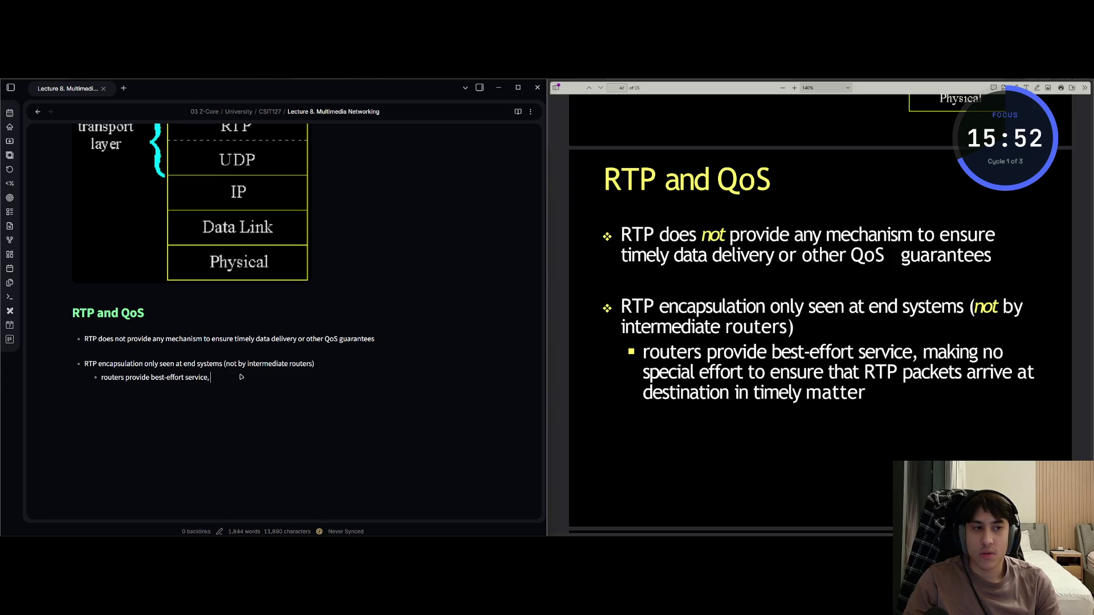
pyautogui.write('making no specia')
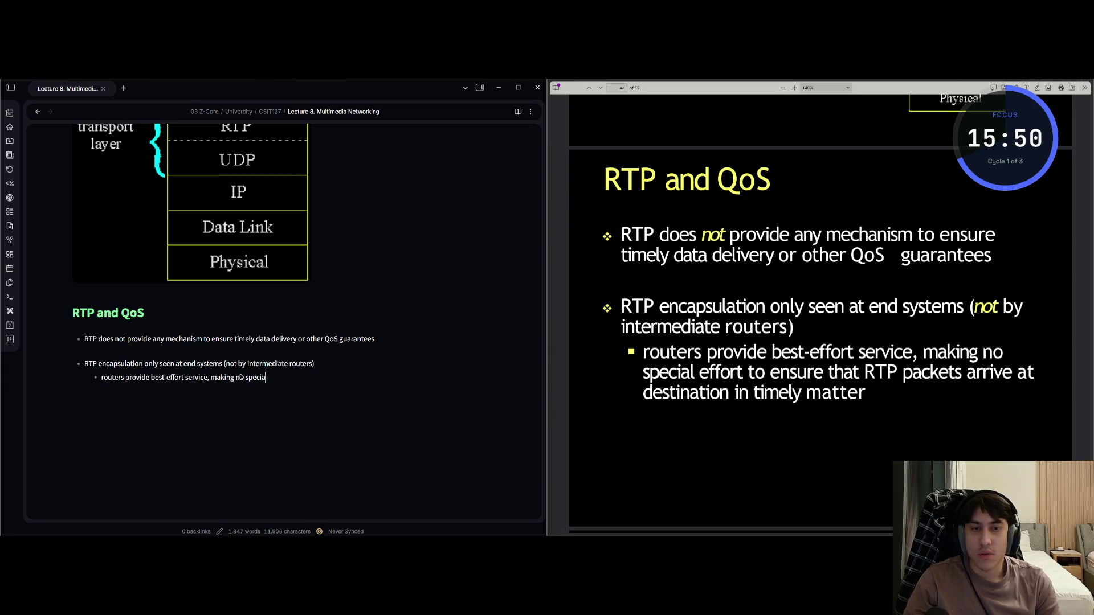
pyautogui.write('l effort')
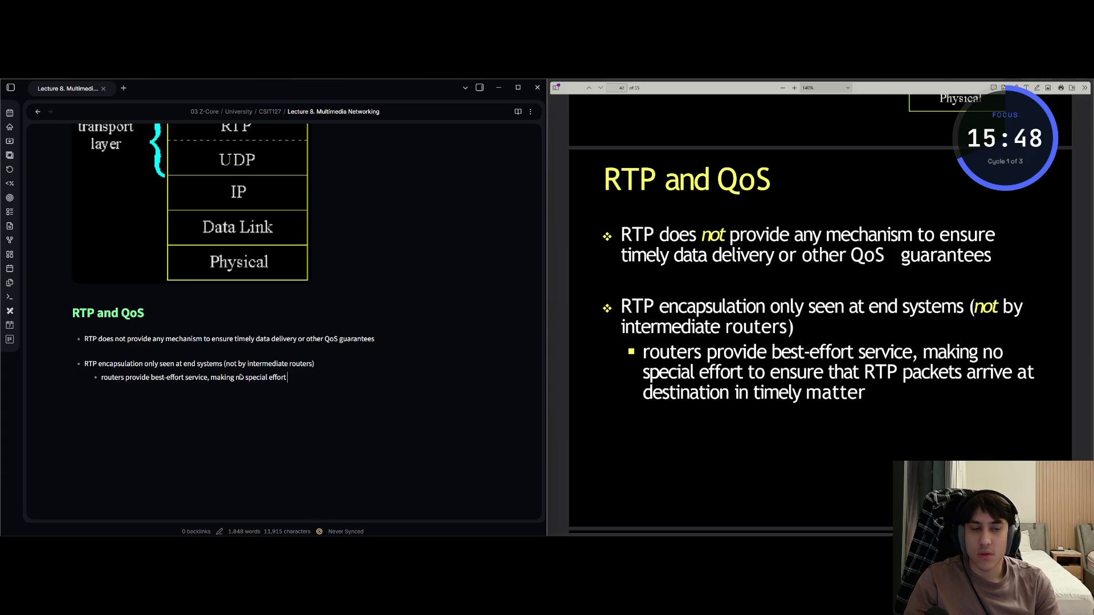
pyautogui.write('ensure that RTP pac')
pyautogui.write('ketsar')
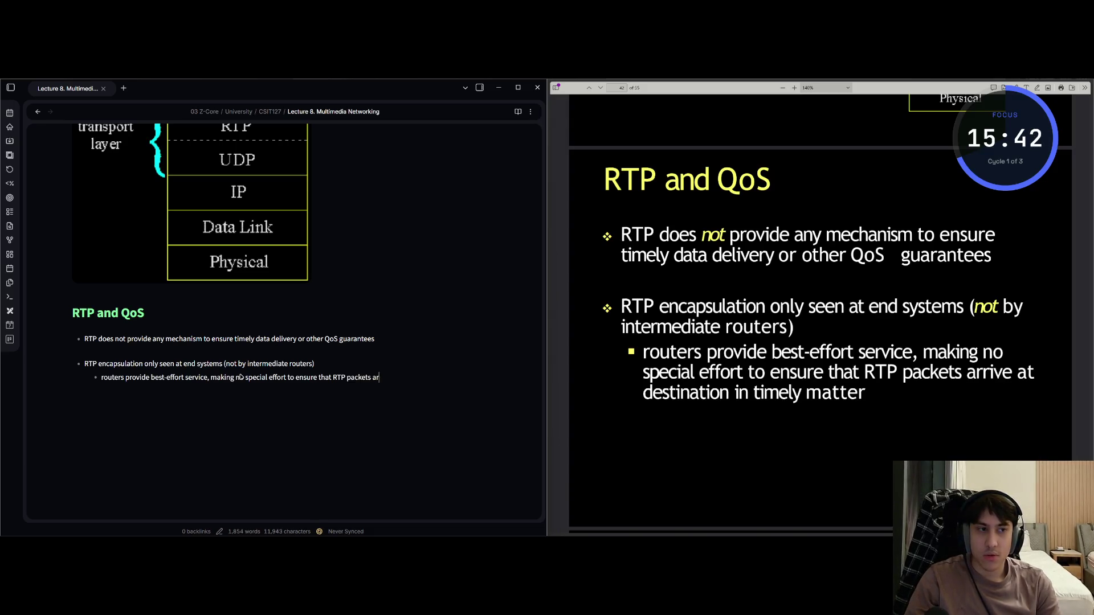
pyautogui.write('rive at des')
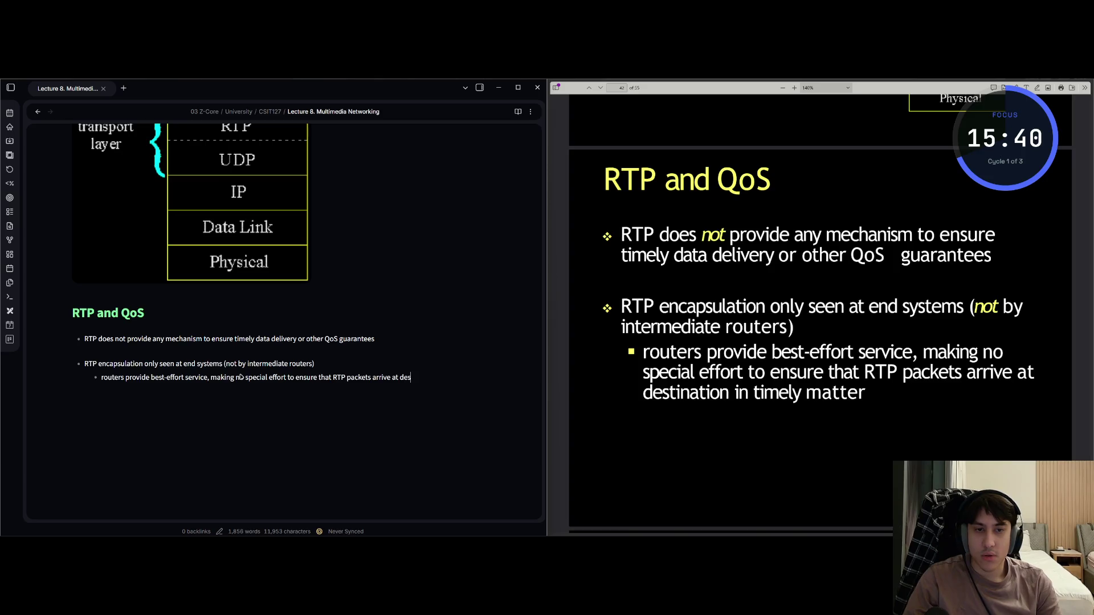
pyautogui.write('nation inte')
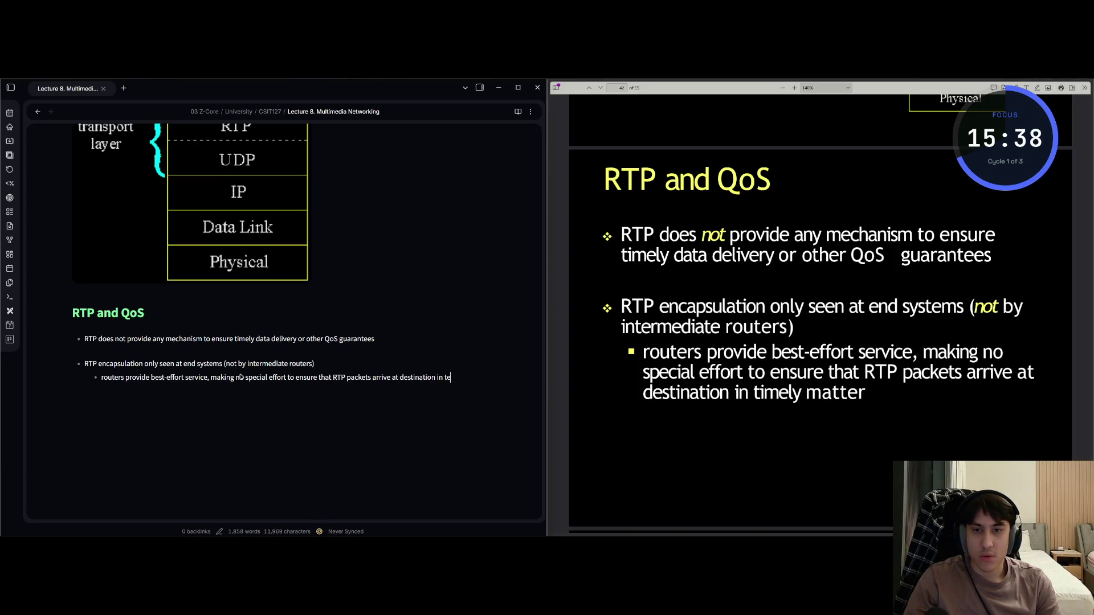
pyautogui.press('BackSpace')
pyautogui.write('imely m')
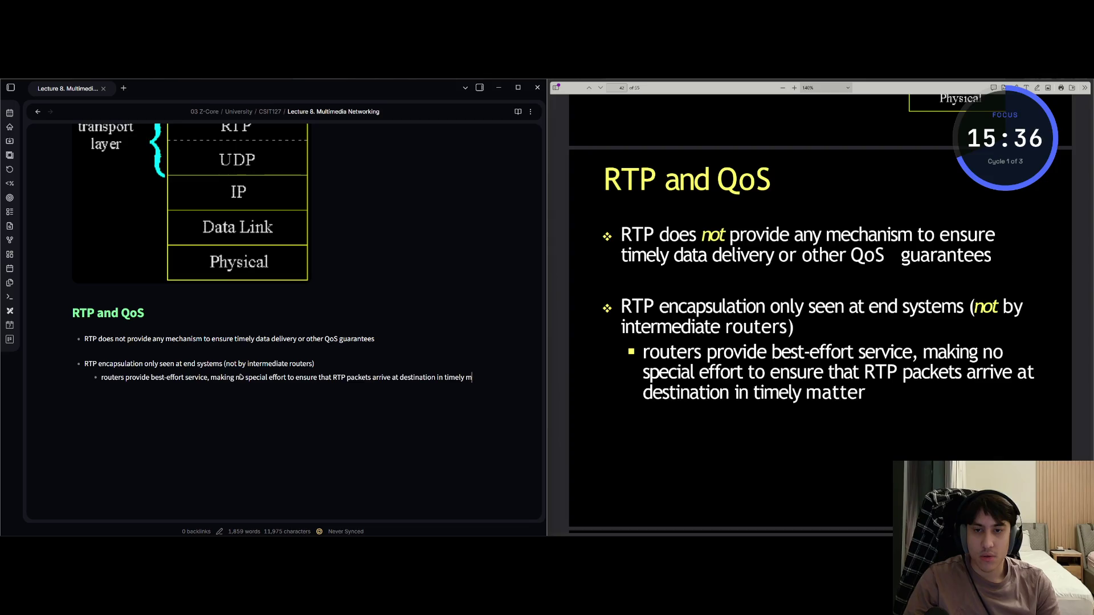
pyautogui.write('ter.')
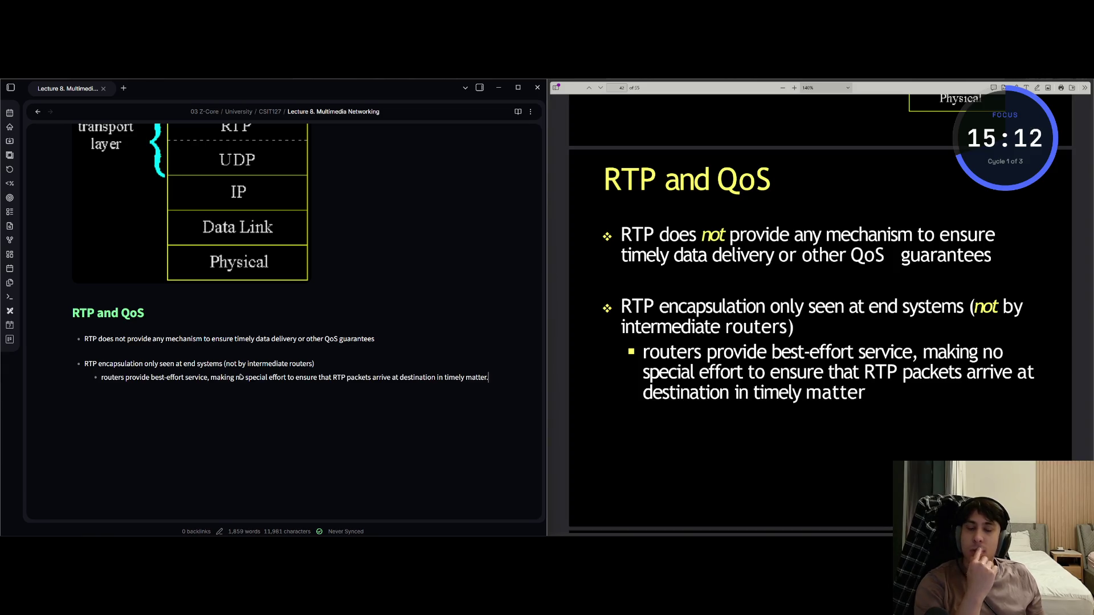
# Advance the slides to the RTP header payload type list and end the bullet list
pyautogui.hotkey('alt', 'Tab')
pyautogui.press('pagedown')
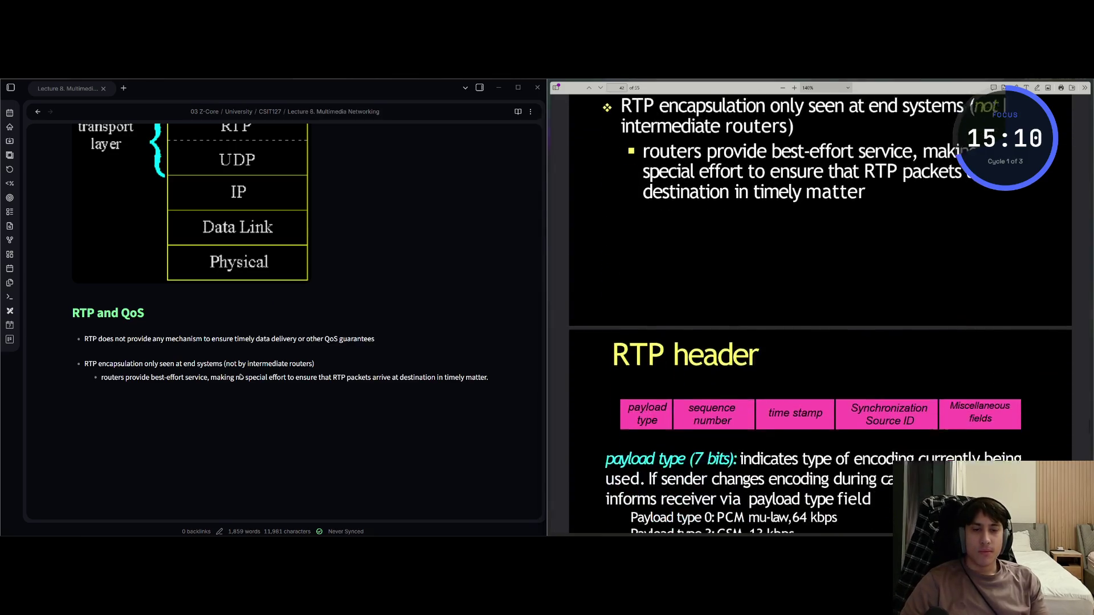
pyautogui.press('Down')
pyautogui.press('Down')
pyautogui.press('Down')
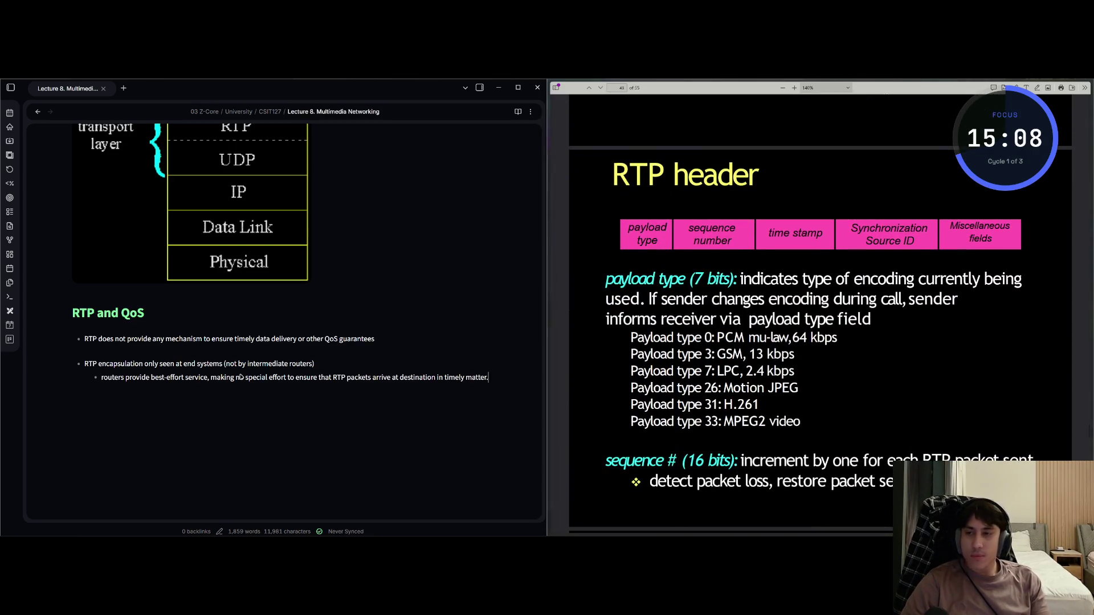
pyautogui.hotkey('alt', 'Tab')
pyautogui.press('Return')
pyautogui.press('Return')
# Add an '## RTP header' heading and paste a capture of the header-field diagram beneath it
pyautogui.write('## RTP ')
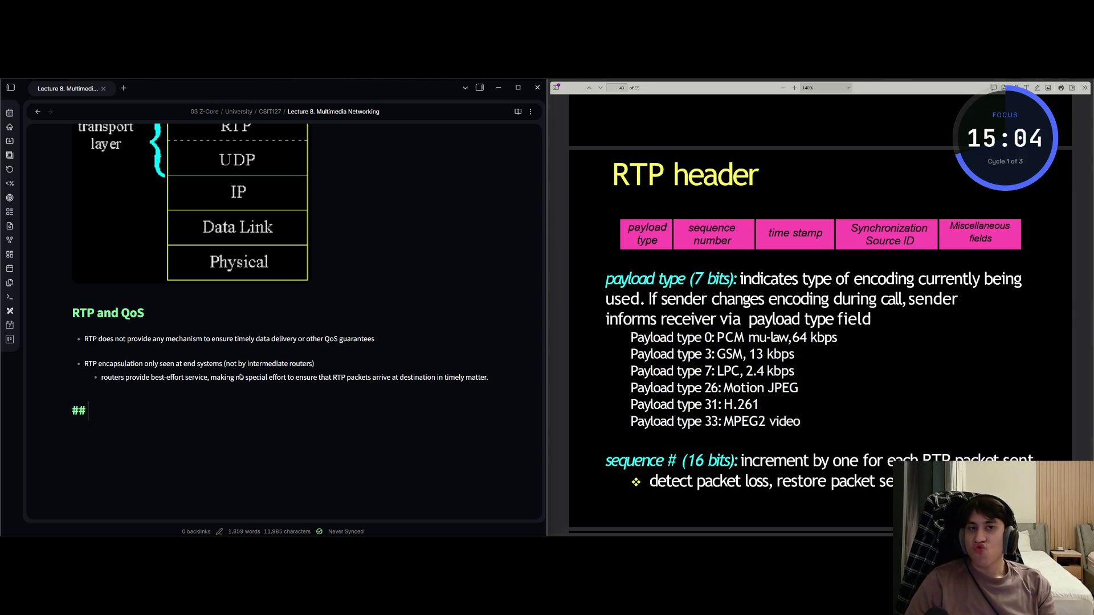
pyautogui.write('header')
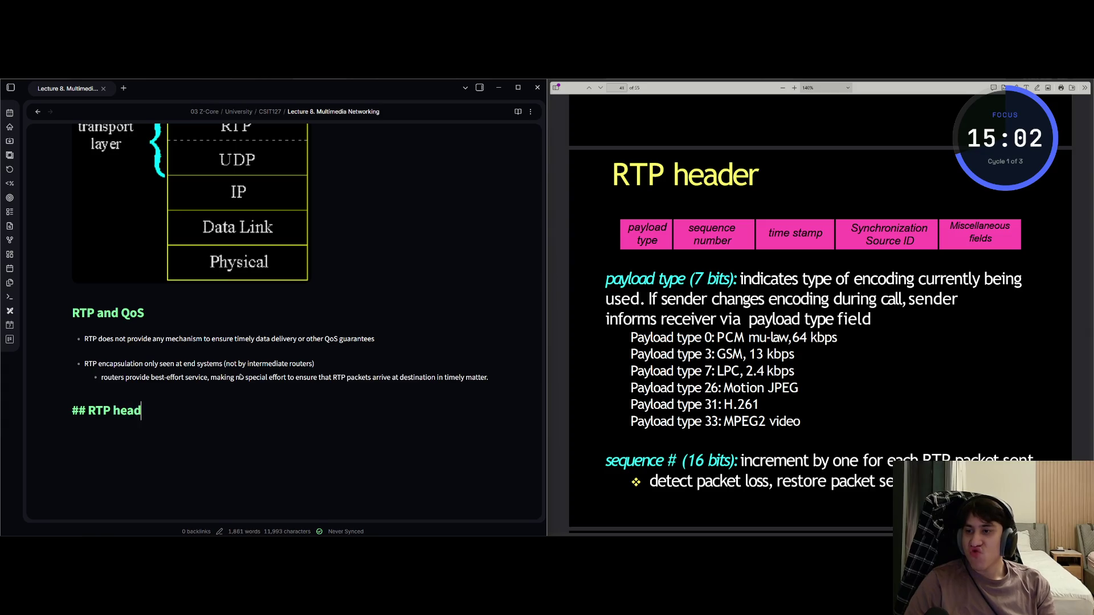
pyautogui.press('ctrl+Print')
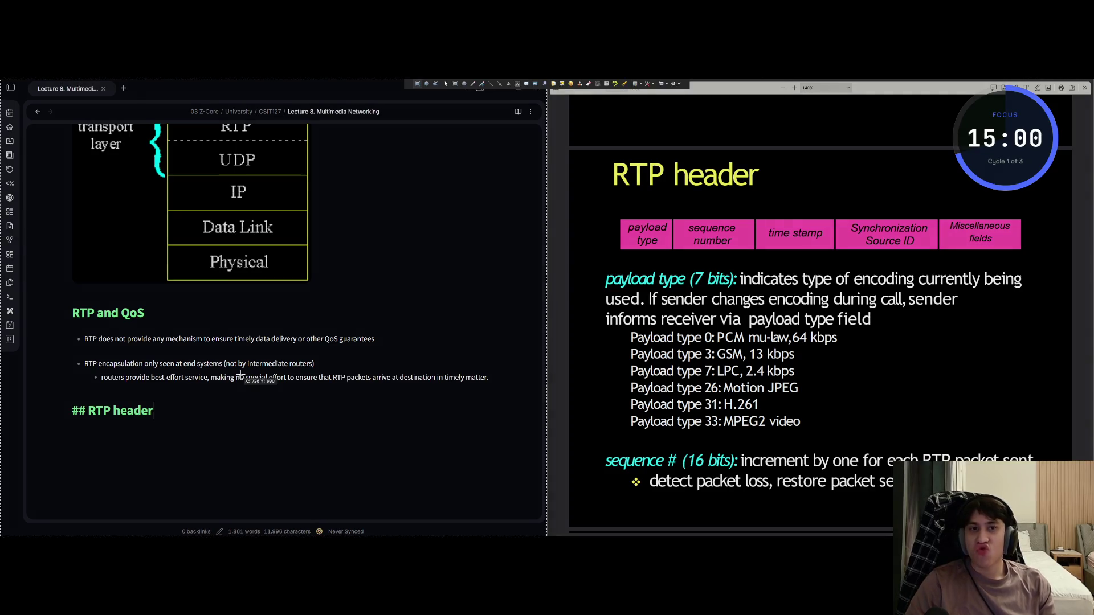
pyautogui.moveTo(618, 218)
pyautogui.mouseDown()
pyautogui.moveTo(934, 254)
pyautogui.moveTo(1021, 251)
pyautogui.mouseUp()
pyautogui.press('Return')
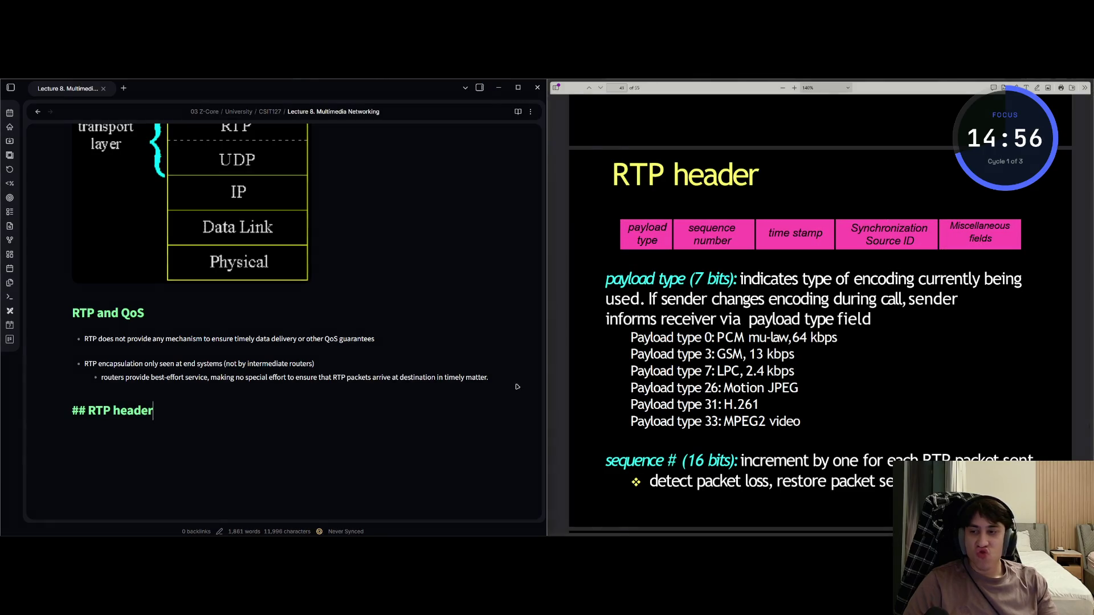
pyautogui.click(210, 424)
pyautogui.hotkey('ctrl', 'v')
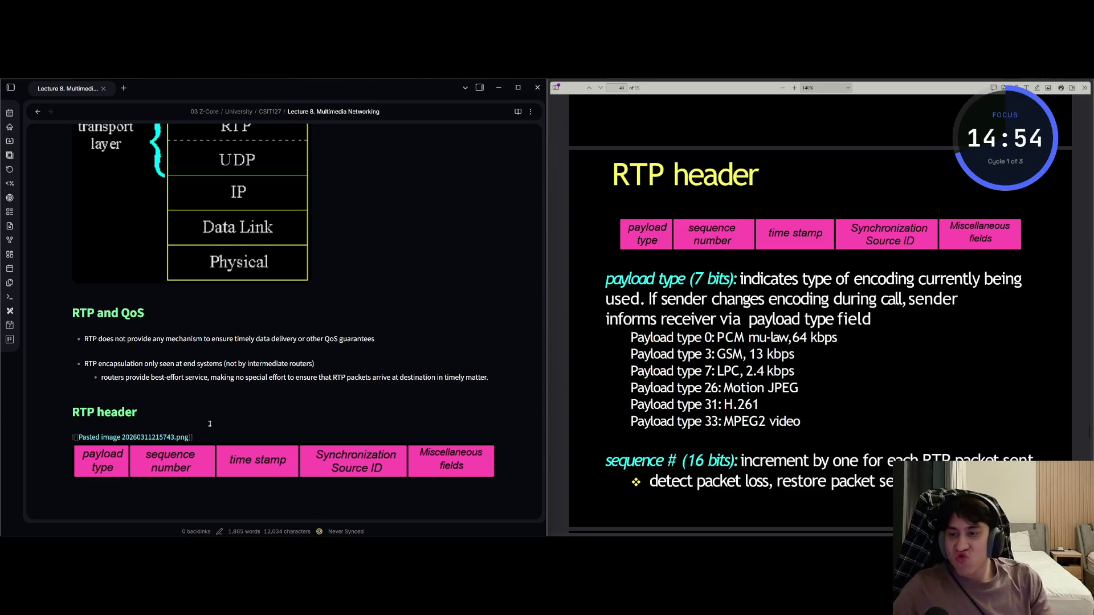
pyautogui.press('Return')
pyautogui.press('Return')
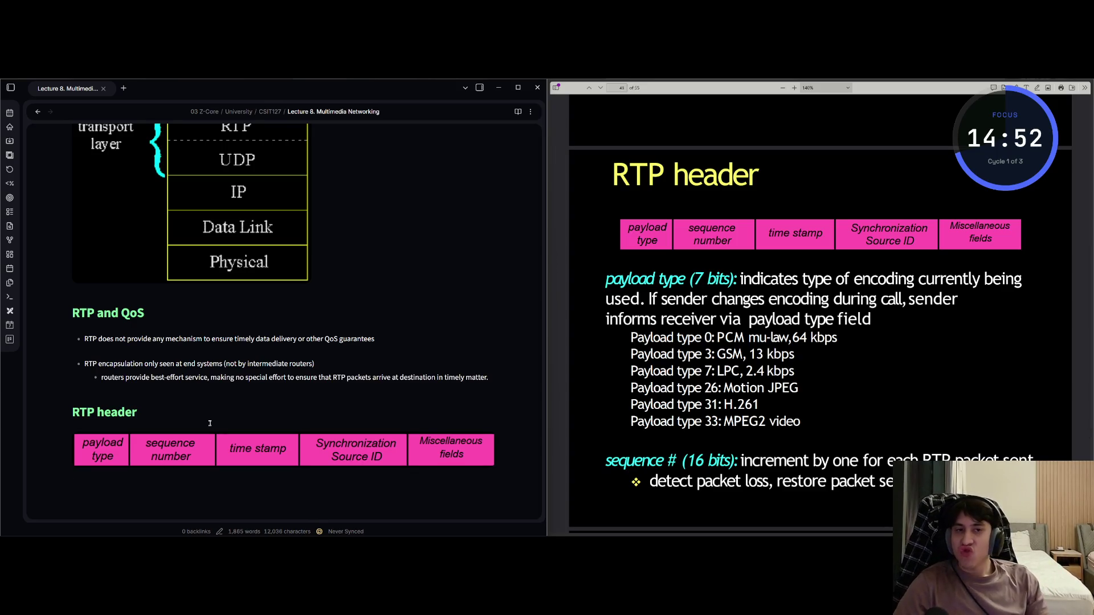
# Scroll the slides further down the payload type list
pyautogui.hotkey('alt', 'Tab')
pyautogui.press('Down')
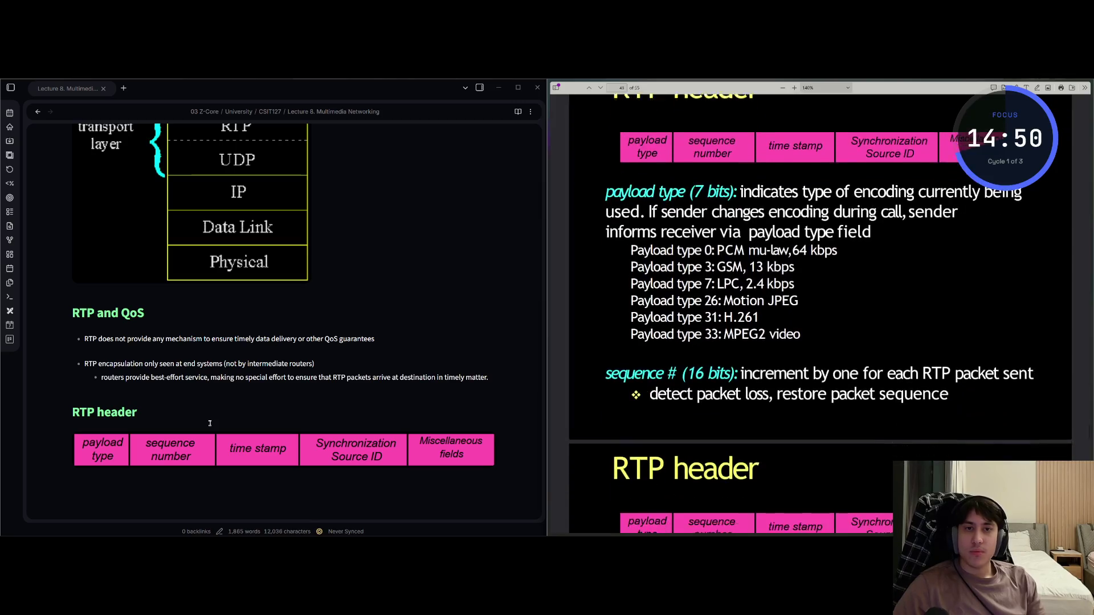
pyautogui.press('Down')
# Below the diagram, explain that payload type (7 bits) indicates the encoding and signals changes via the payload type field
pyautogui.hotkey('alt', 'Tab')
pyautogui.write('paylo')
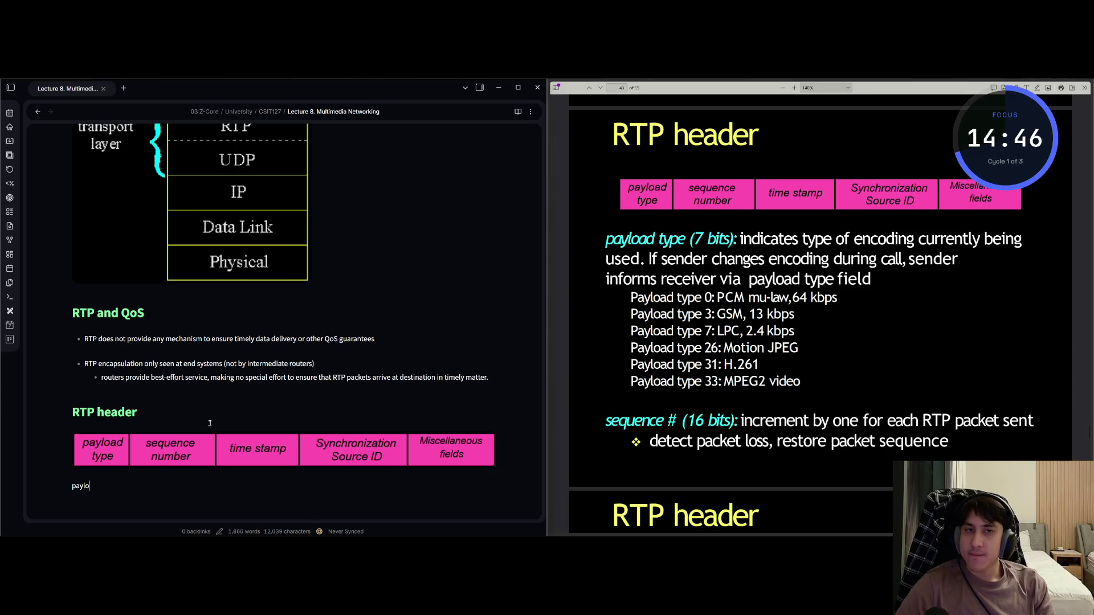
pyautogui.write(' type (7y')
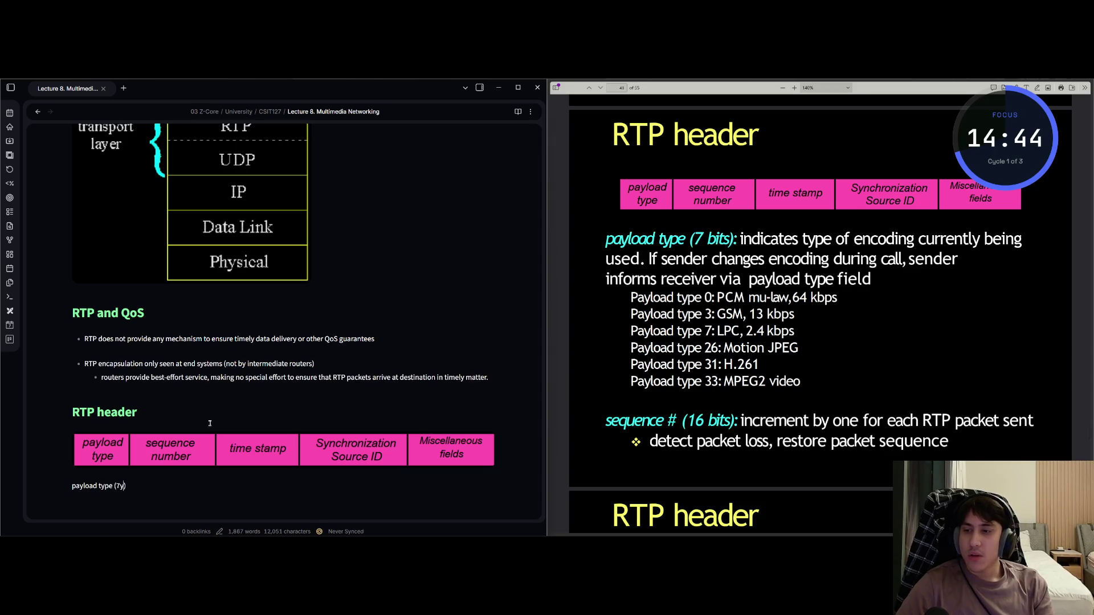
pyautogui.write(' bits')
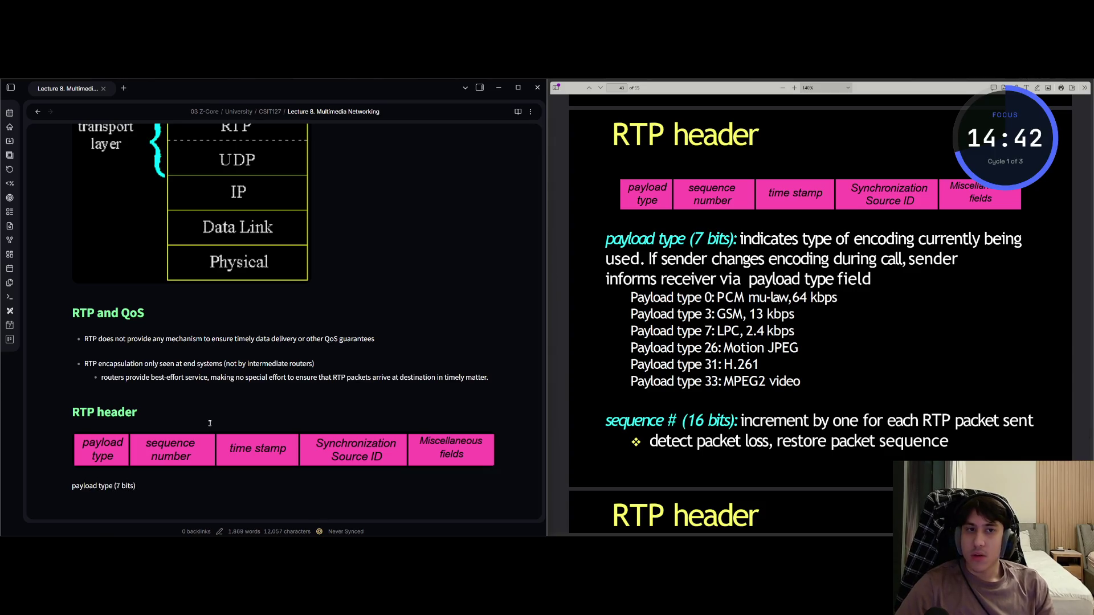
pyautogui.write(' indi')
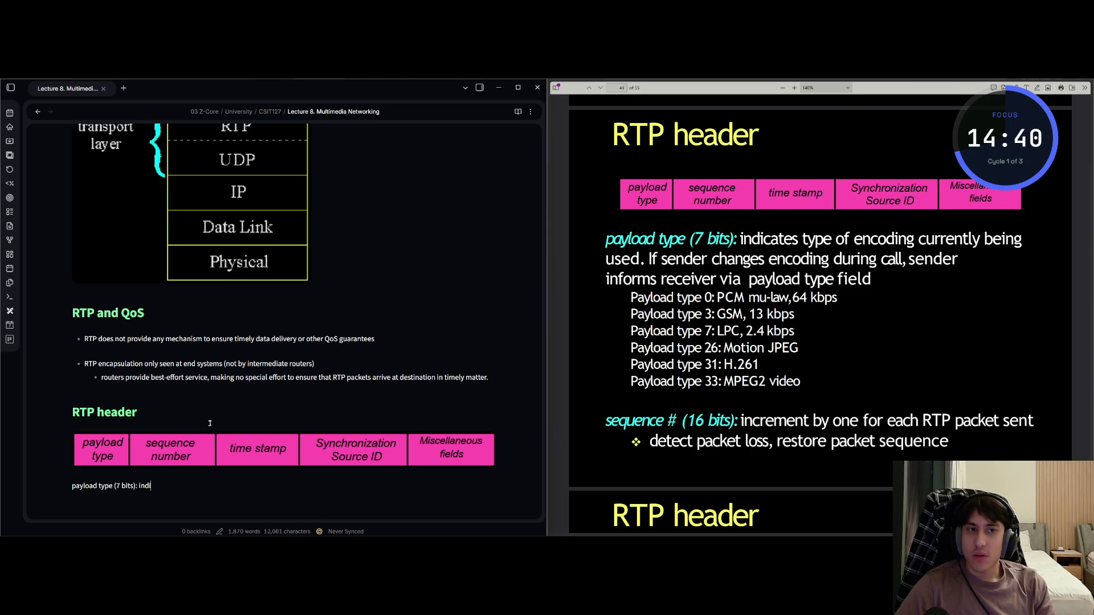
pyautogui.write('cates type of enc')
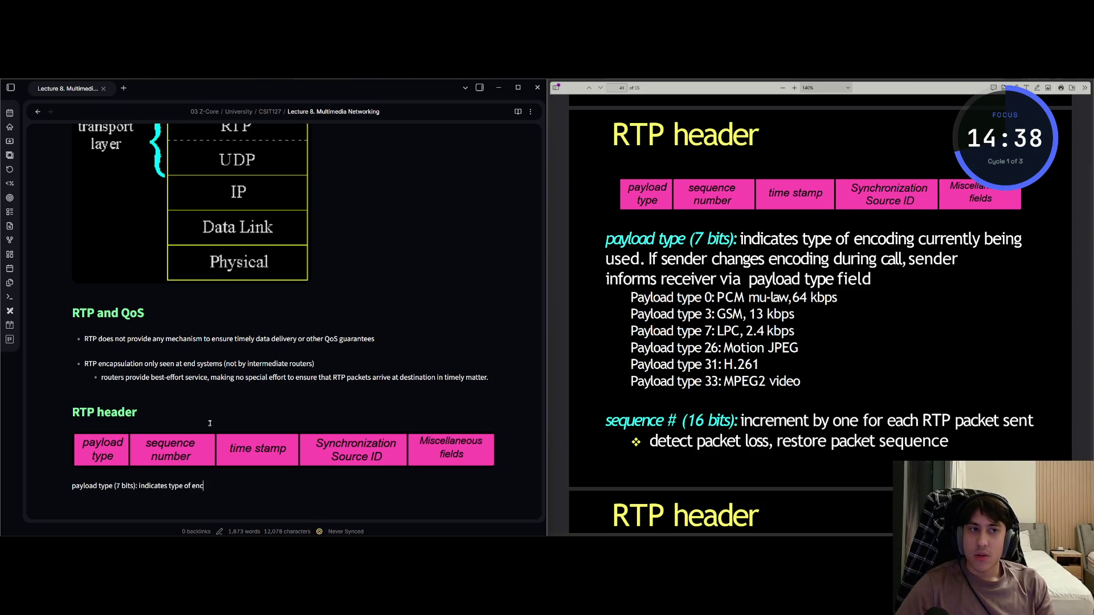
pyautogui.write('oding cntly')
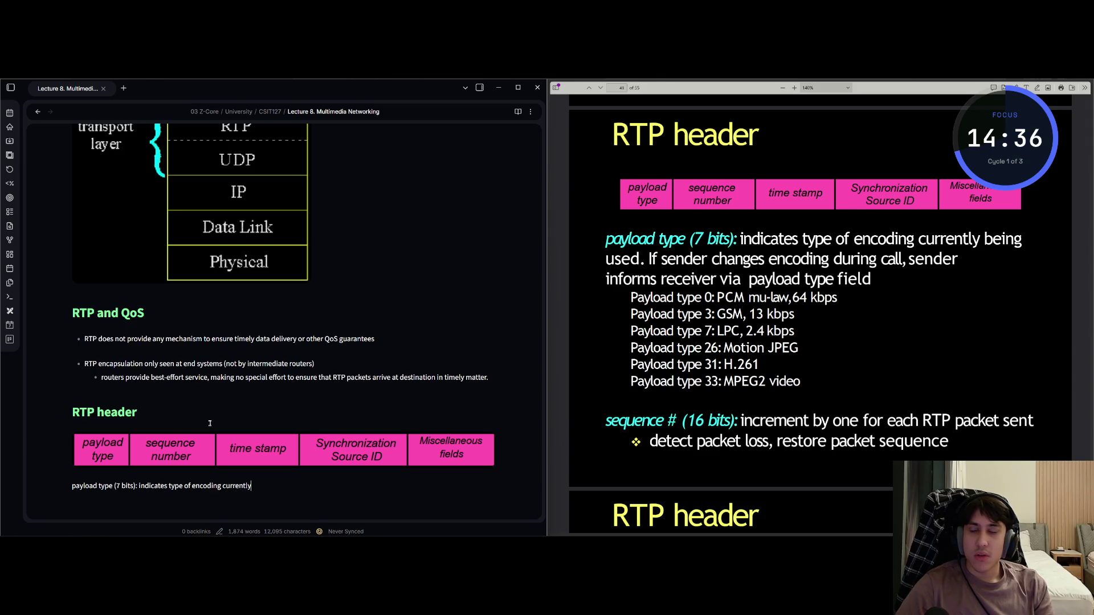
pyautogui.write('g')
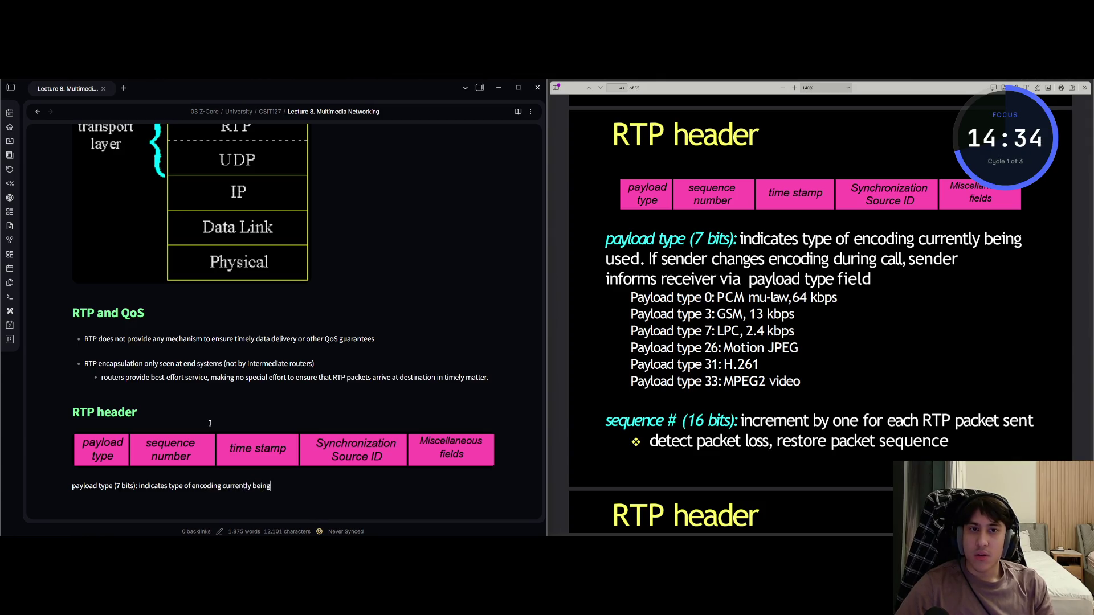
pyautogui.write(' used.  send')
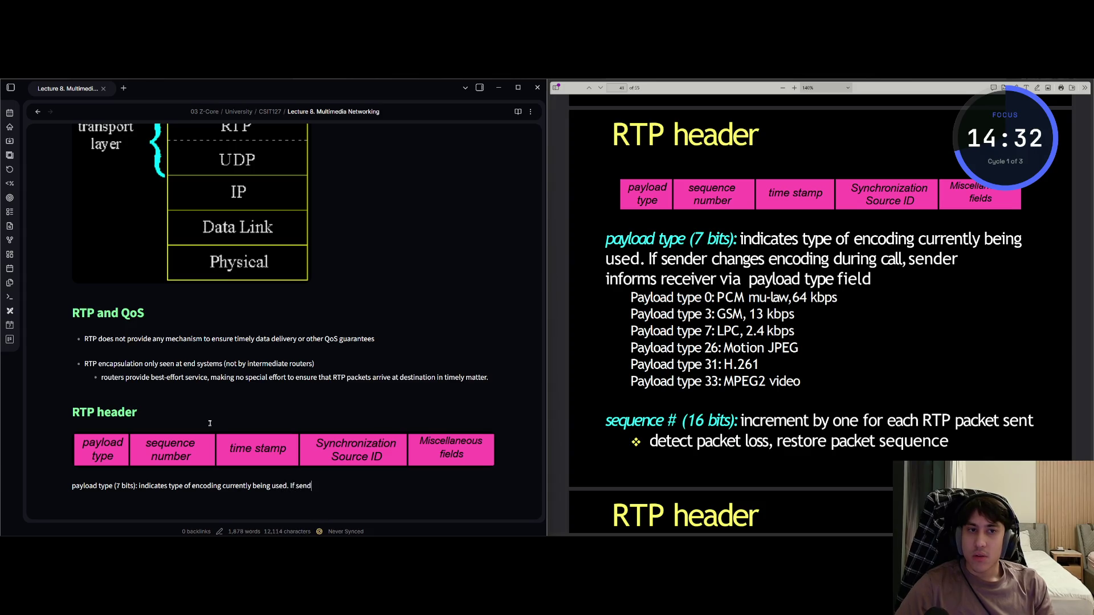
pyautogui.write('er changencod')
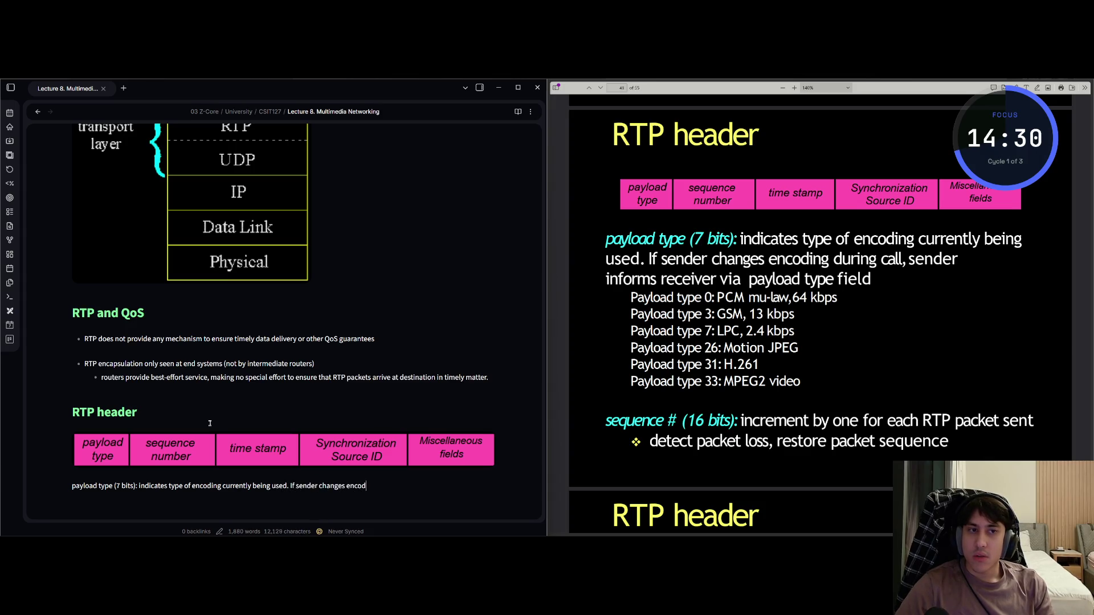
pyautogui.write(' during call, se')
pyautogui.write('nd info')
pyautogui.write('rma')
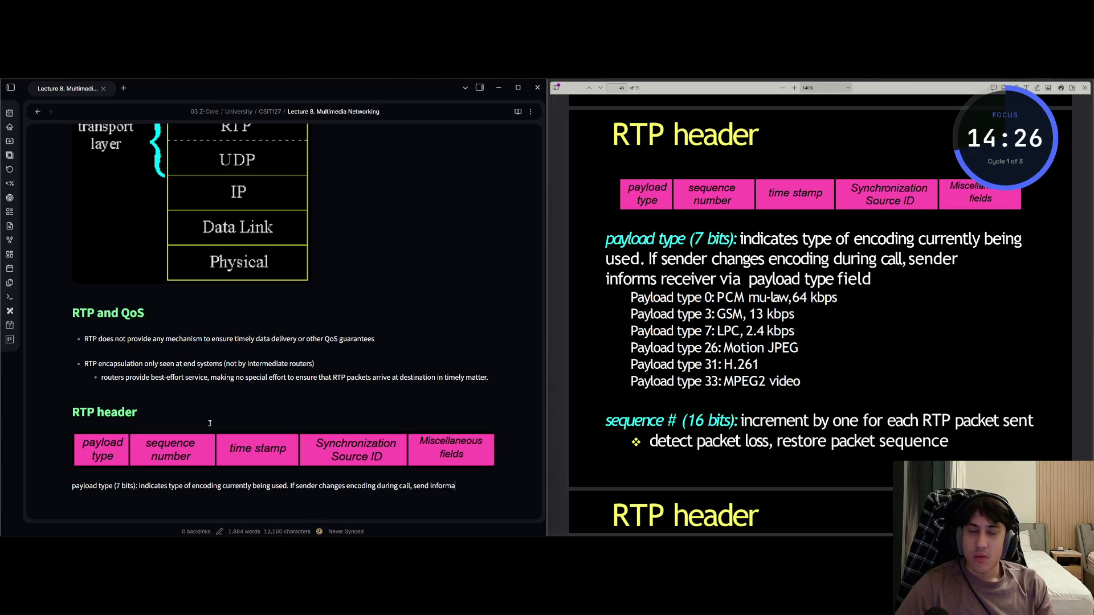
pyautogui.press('BackSpace')
pyautogui.write('s receiver via')
pyautogui.write(' paylaod ')
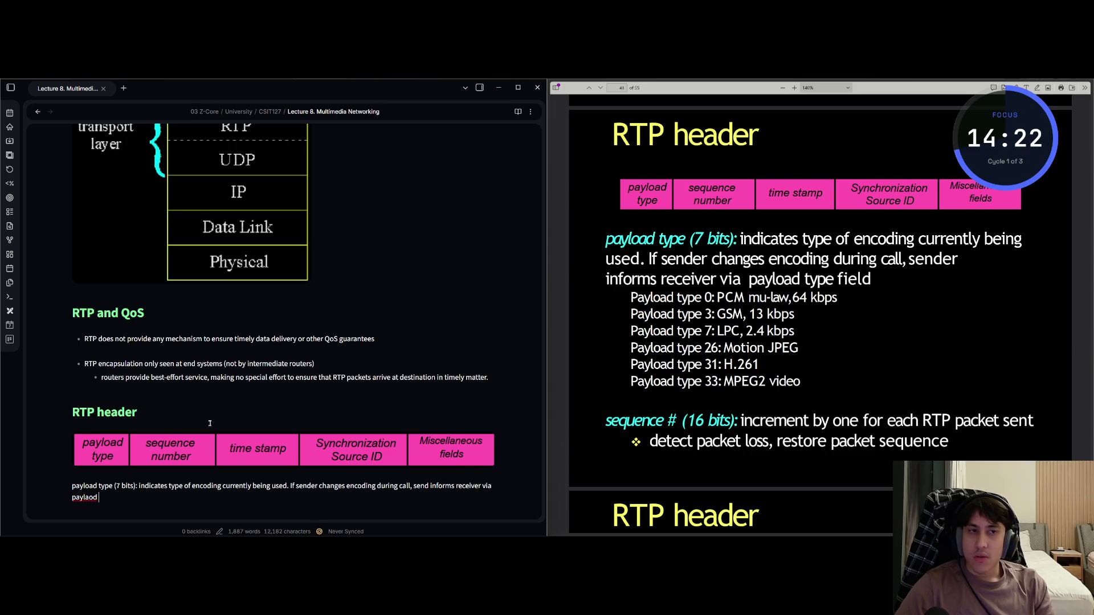
pyautogui.write('type fiel')
pyautogui.press('BackSpace')
pyautogui.write('d')
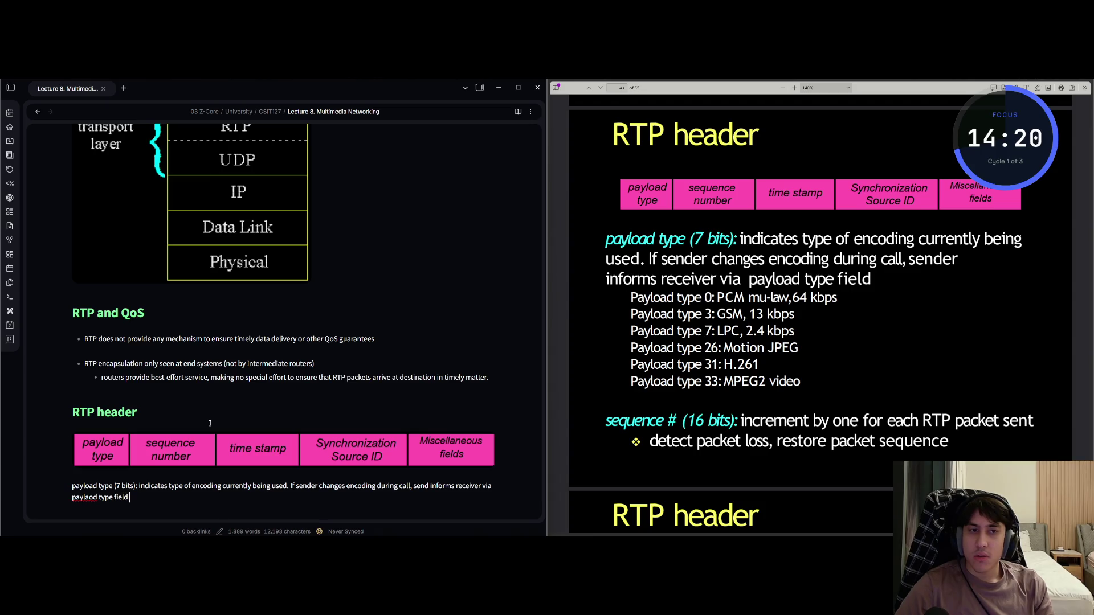
pyautogui.press('Return')
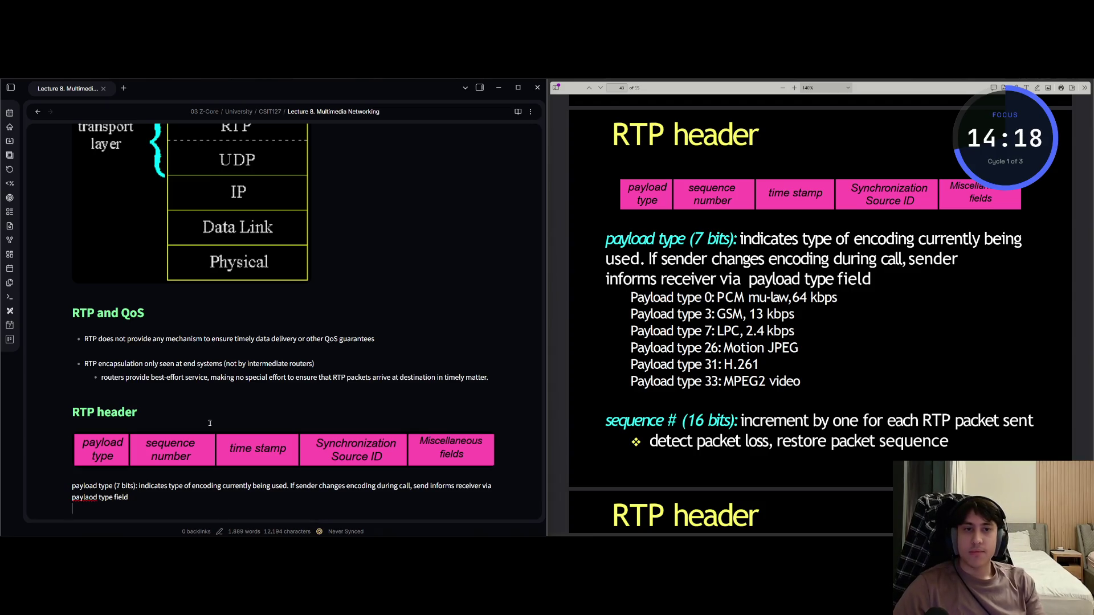
# List Payload type 0: PCM mu-law, 64 kbps; type 3: GSM, 13 kbps; type 7: LPC, 2.4 kbps
pyautogui.scroll(-2, 216, 408)
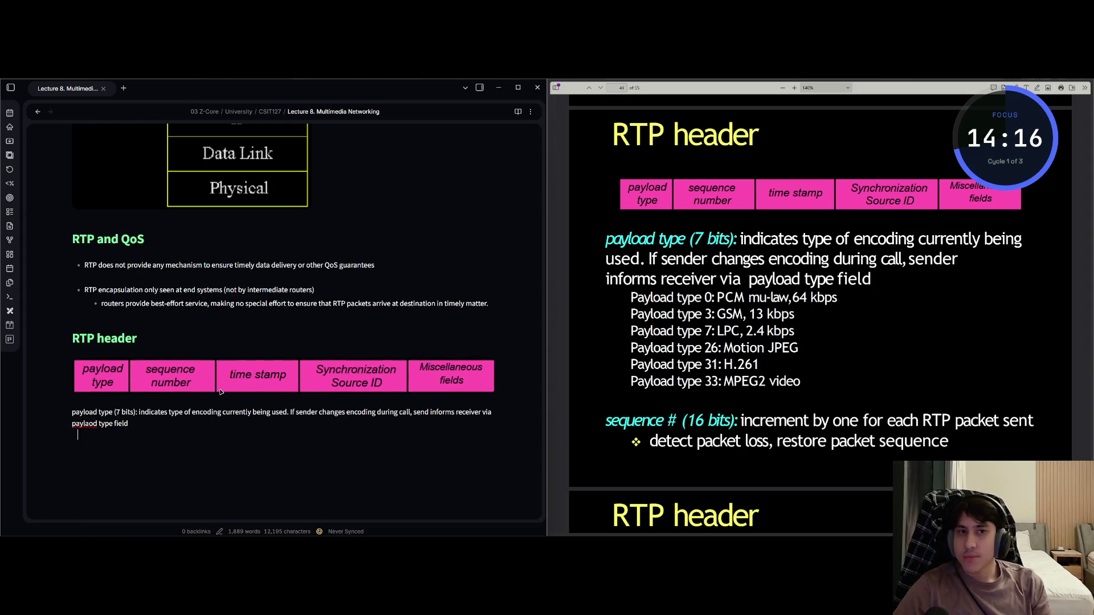
pyautogui.write('Paylaod type')
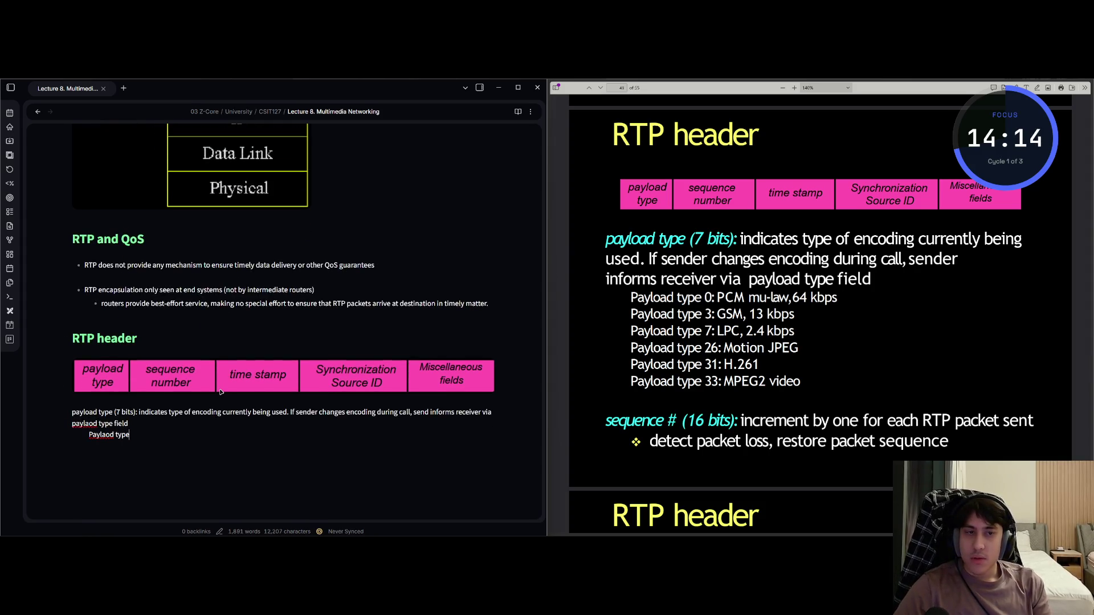
pyautogui.write(' 0: PC')
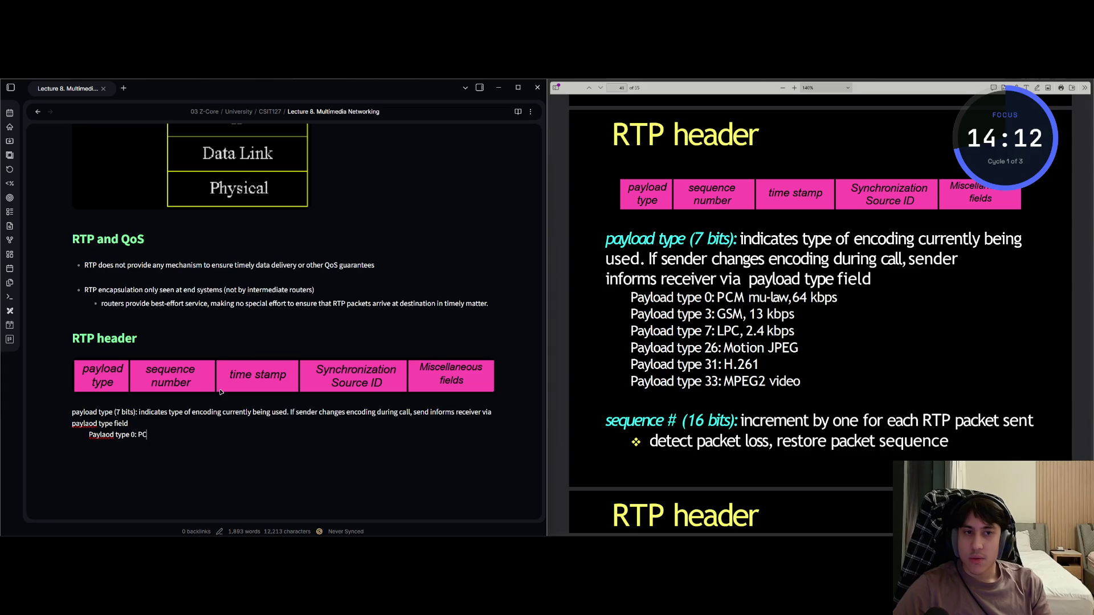
pyautogui.write('M mu-law, 5')
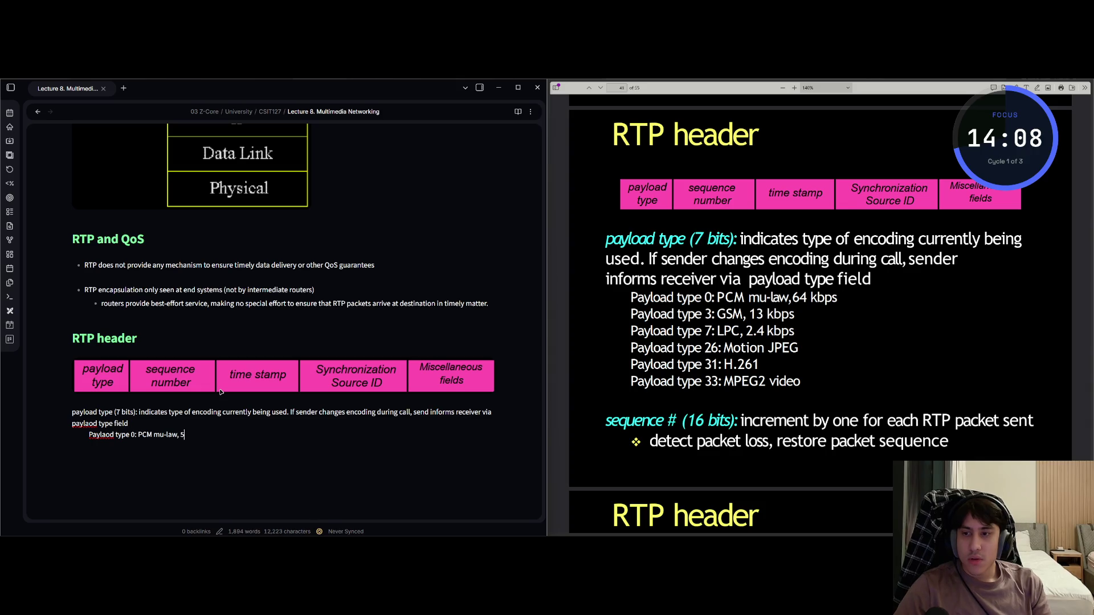
pyautogui.press('BackSpace')
pyautogui.write('64 kbps')
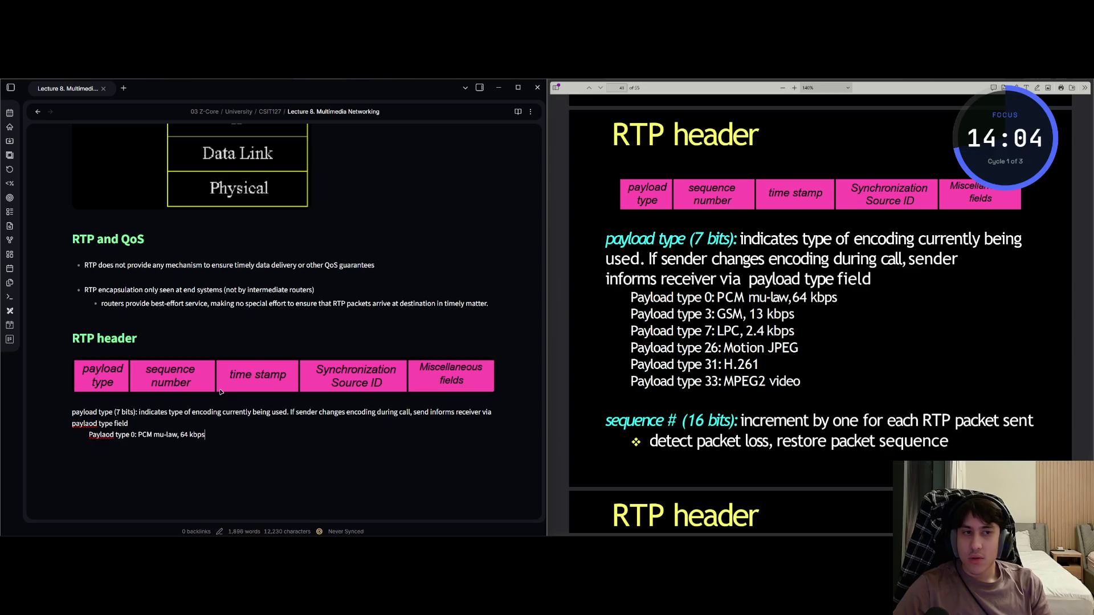
pyautogui.press('Return')
pyautogui.write('Paylod')
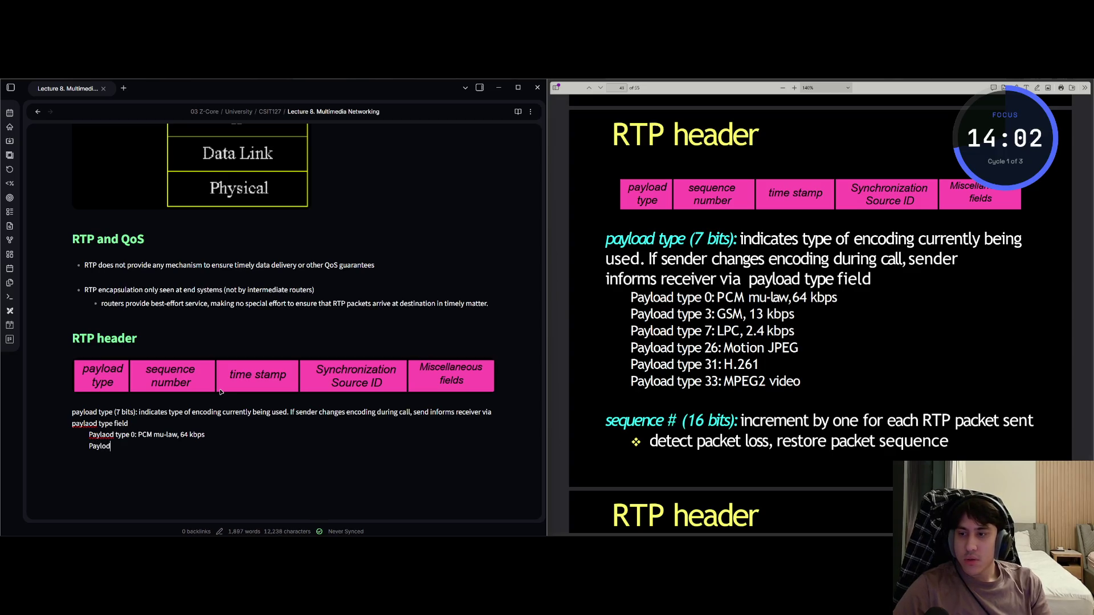
pyautogui.write('d type 23')
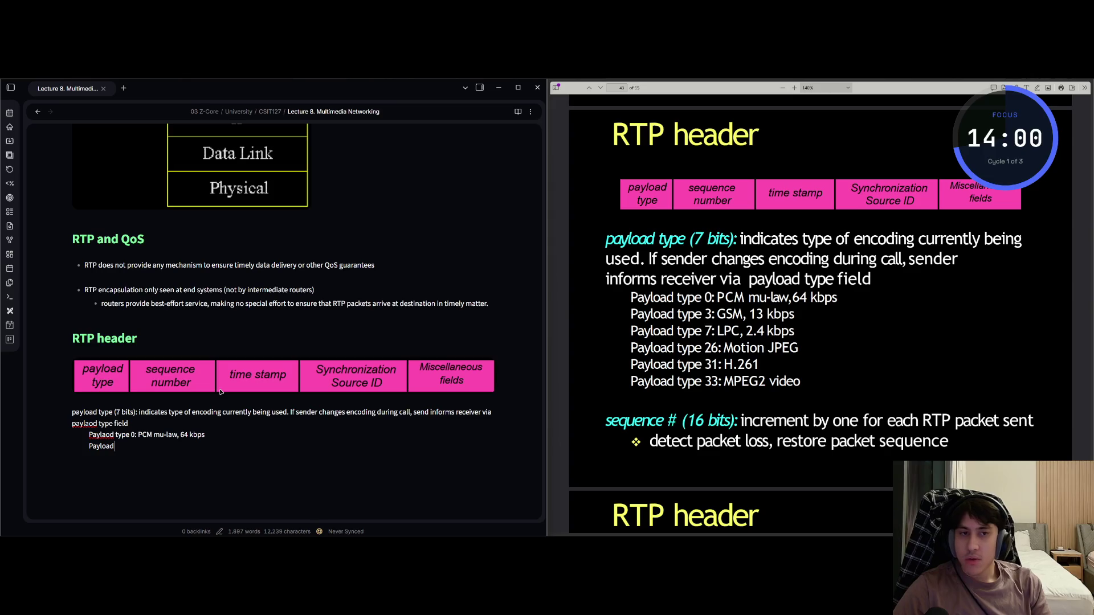
pyautogui.press('BackSpace')
pyautogui.press('BackSpace')
pyautogui.write('3: GSM, 13')
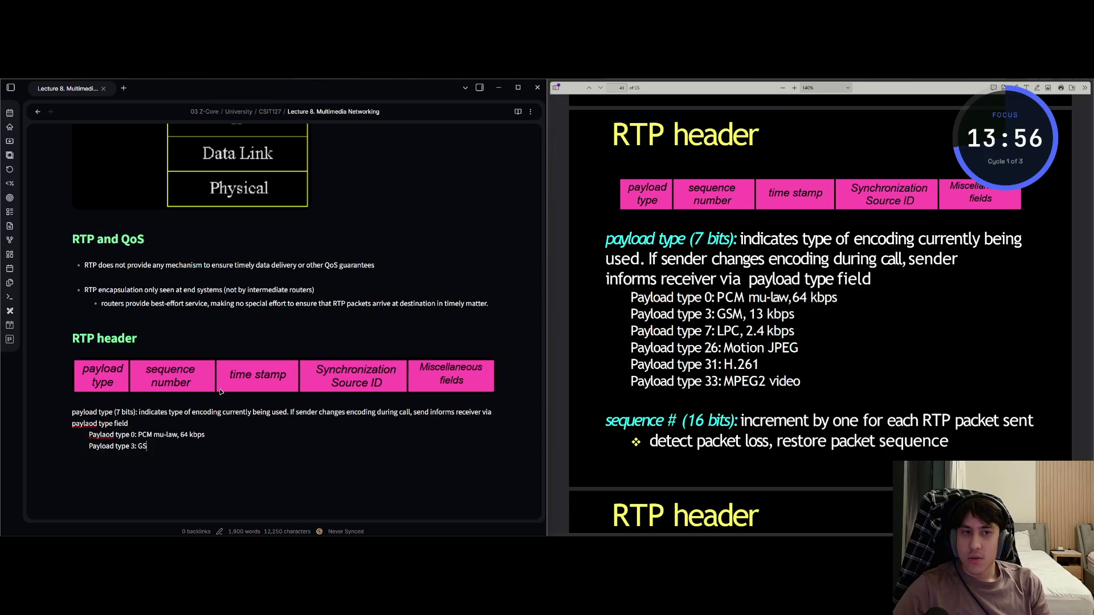
pyautogui.write(' kbps')
pyautogui.press('Return')
pyautogui.write('Payl')
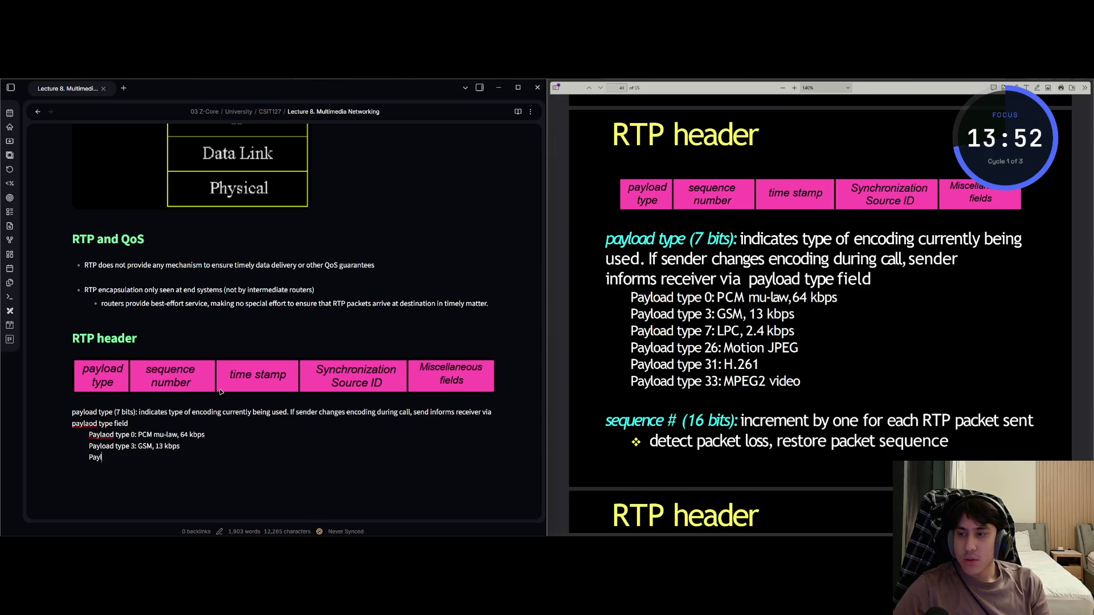
pyautogui.write('oad')
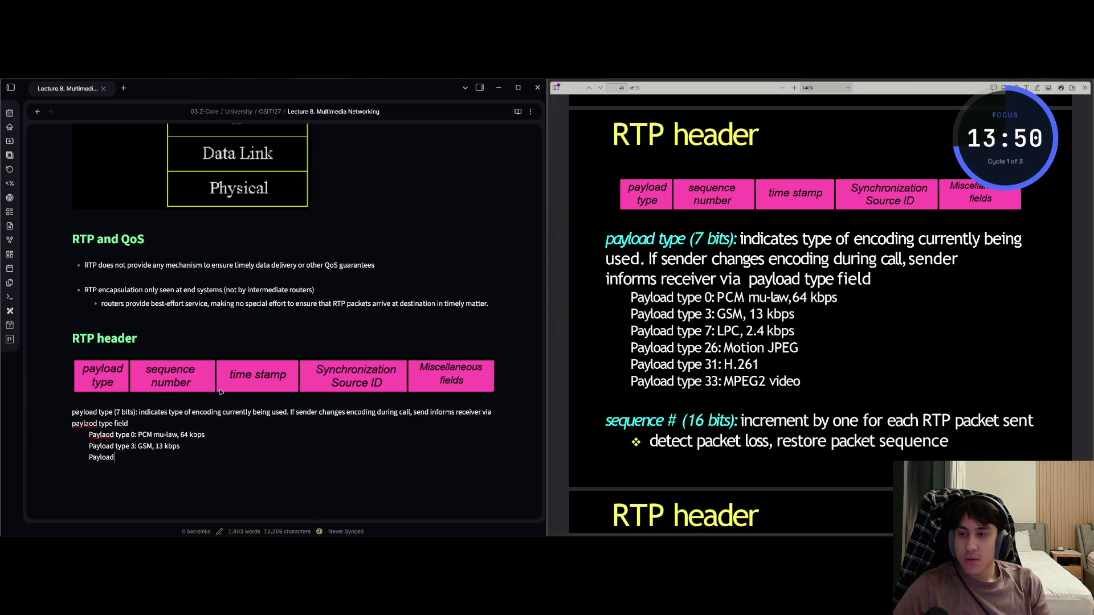
pyautogui.write(' type 7')
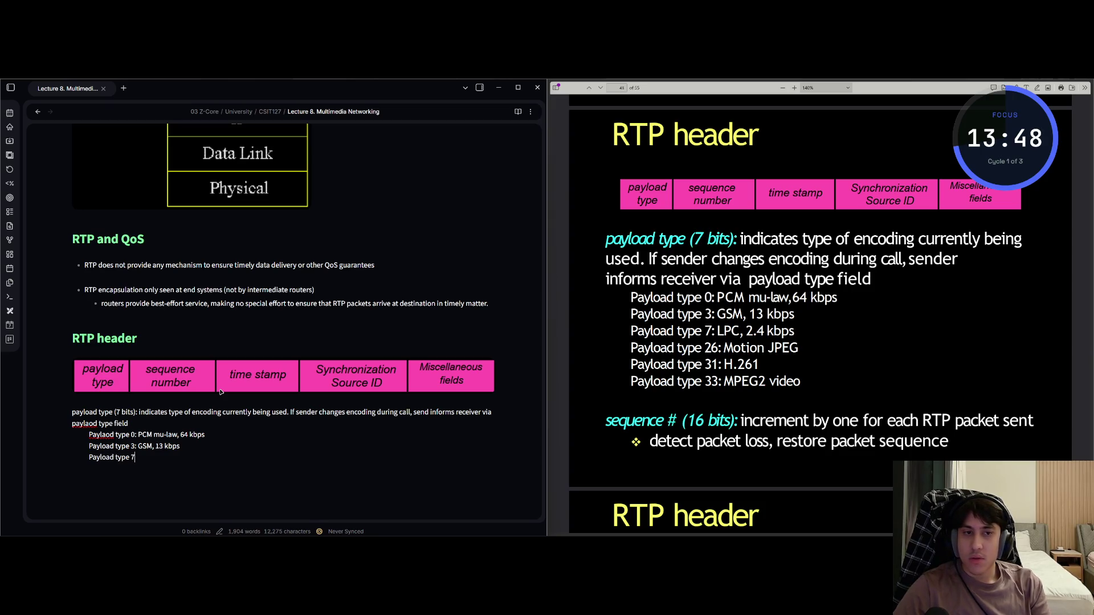
pyautogui.write(': LP')
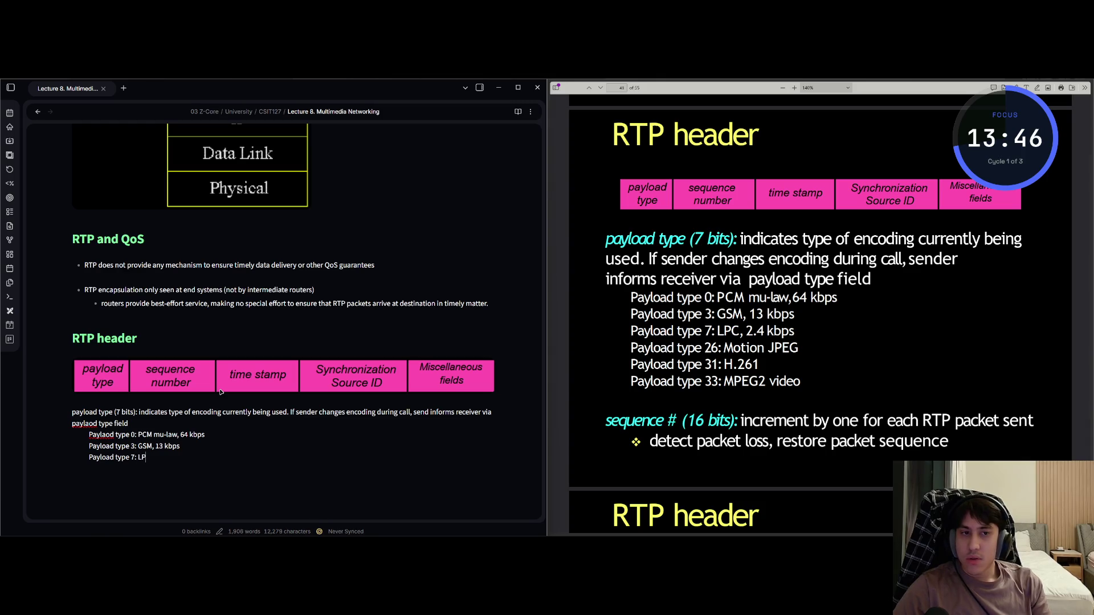
pyautogui.write('C, 2.4 k')
pyautogui.write('bps')
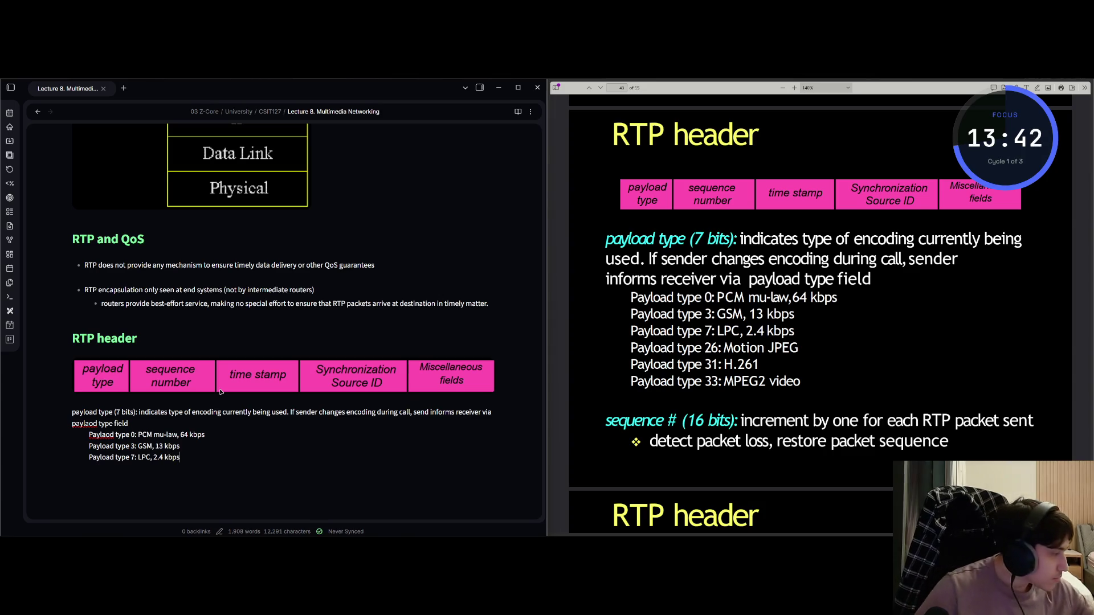
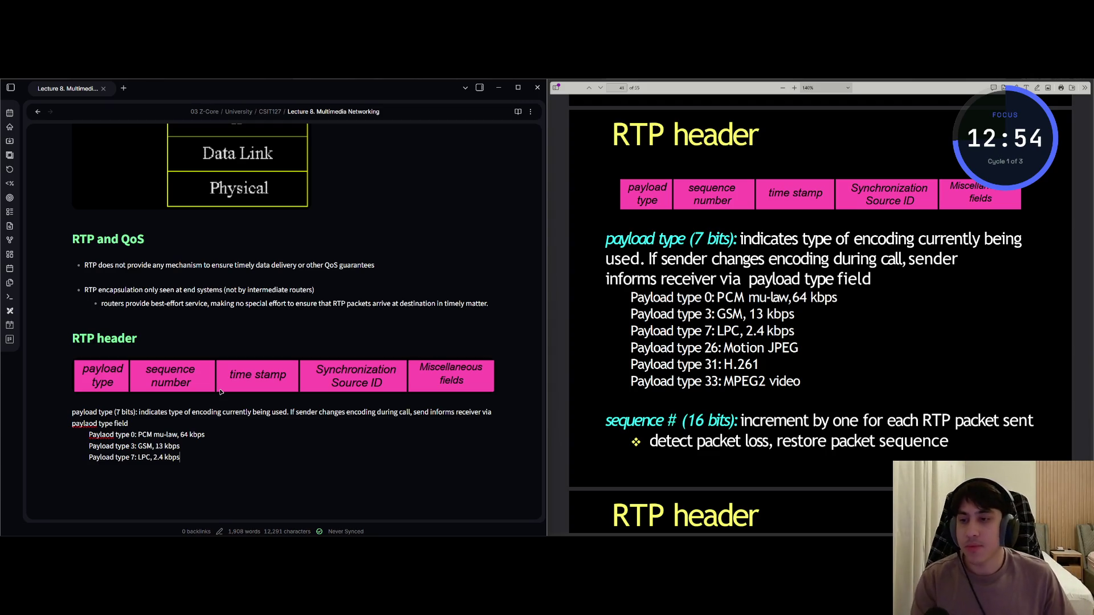
# Correct 'Paylaod' to 'Payload' in the 'Payload type 0' entry, undoing an accidental deletion
pyautogui.press('Up')
pyautogui.press('Up')
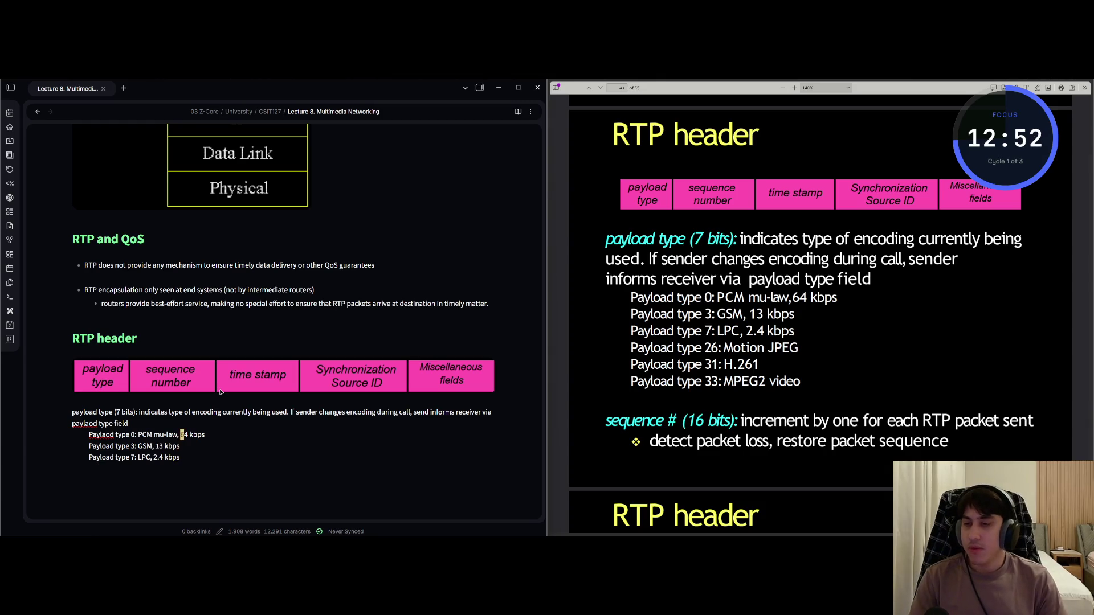
pyautogui.press('Left')
pyautogui.press('Left')
pyautogui.press('Left')
pyautogui.press('Right')
pyautogui.press('x')
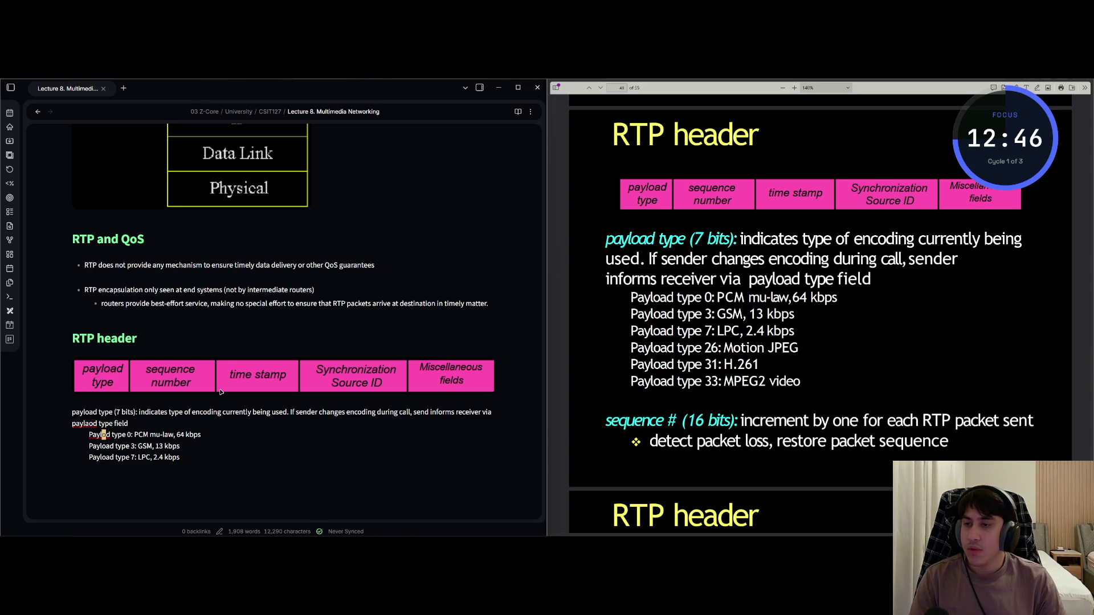
pyautogui.write('ayloa')
pyautogui.press('Escape')
pyautogui.press('k')
pyautogui.press('k')
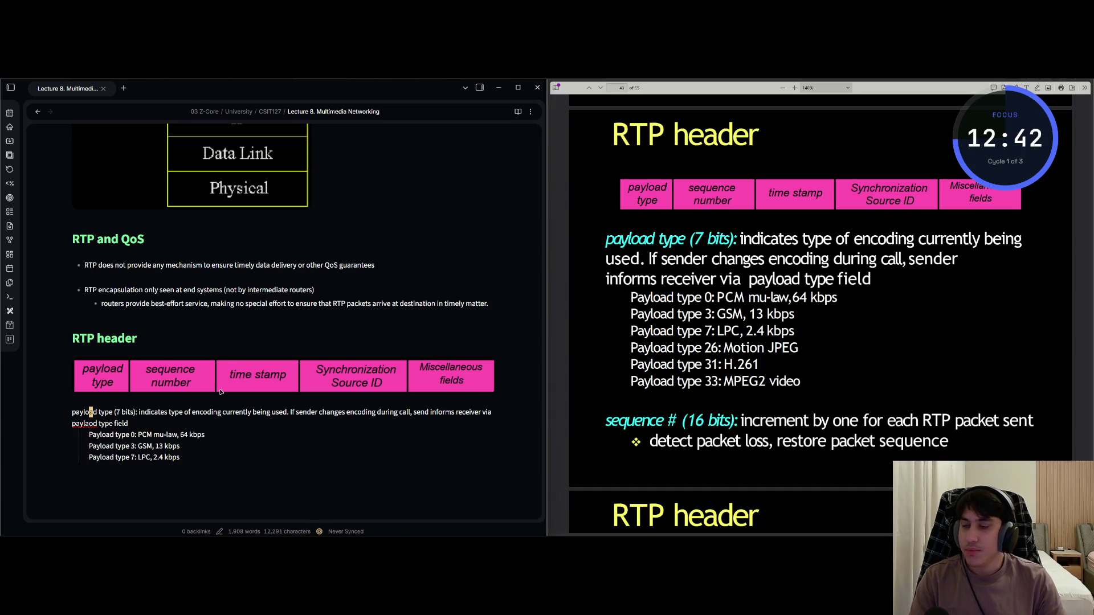
pyautogui.press('e')
pyautogui.press('e')
pyautogui.press('w')
pyautogui.press('w')
pyautogui.press('w')
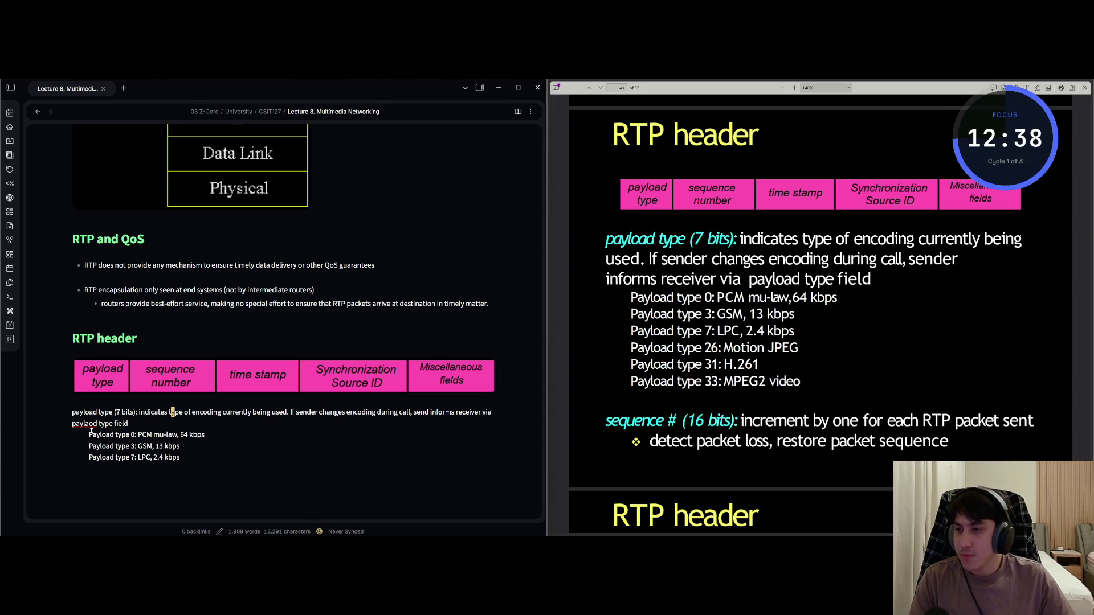
pyautogui.click(92, 426)
pyautogui.press('x')
pyautogui.press('x')
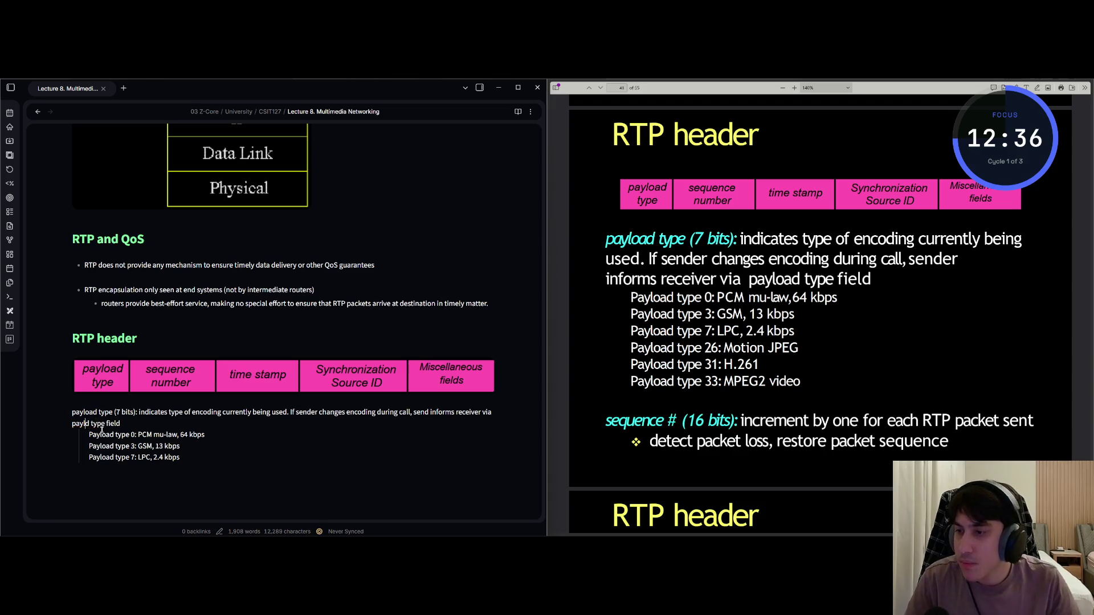
pyautogui.press('u')
pyautogui.press('u')
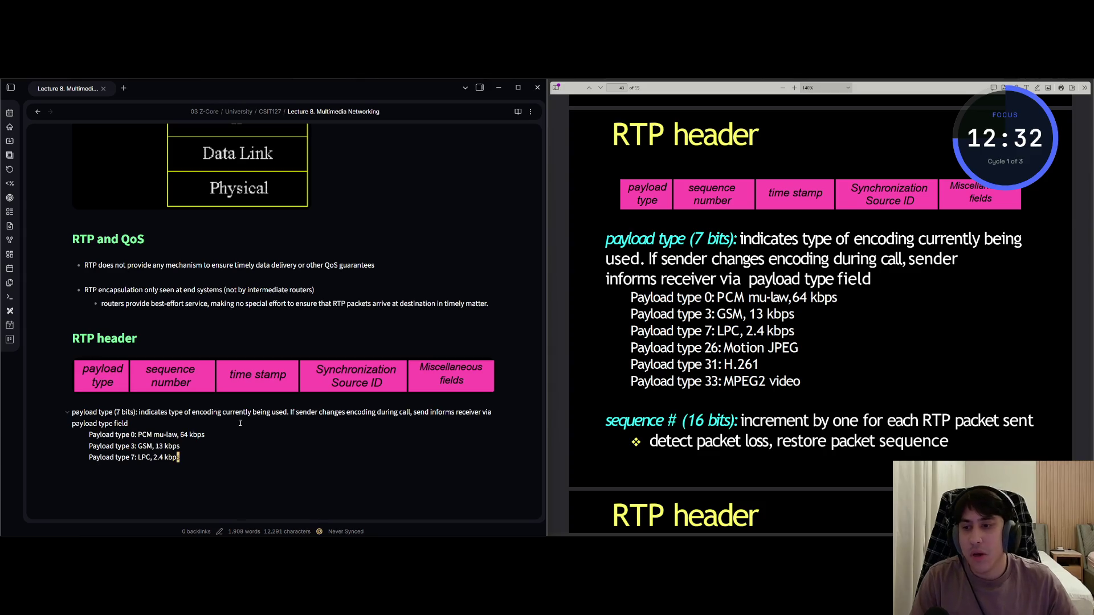
# Open an empty, unindented line below the payload list
pyautogui.press('o')
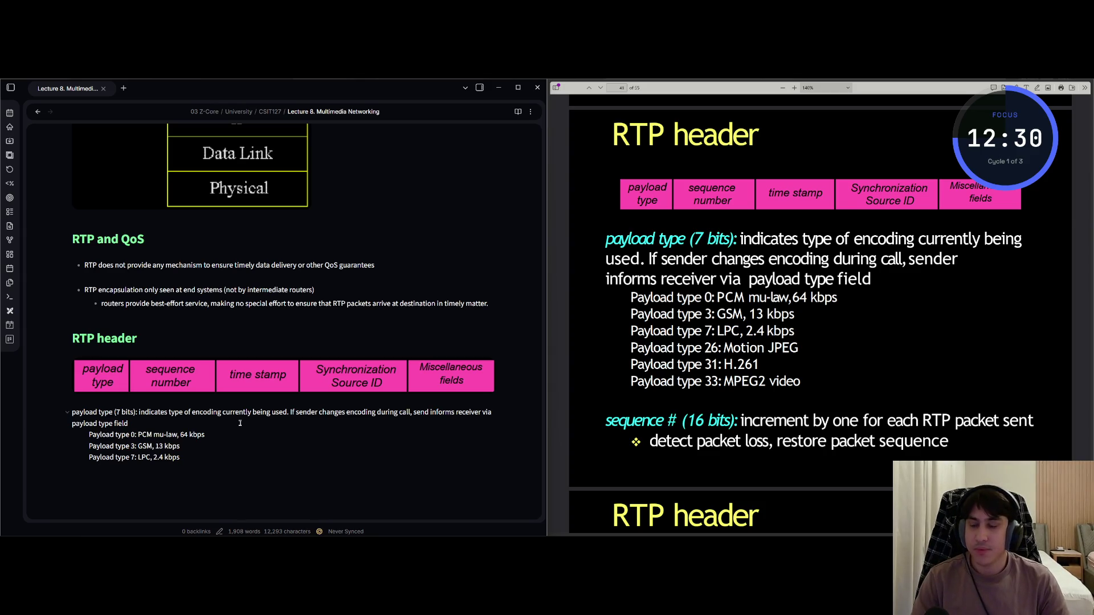
pyautogui.press('BackSpace')
pyautogui.press('Return')
pyautogui.press('Tab')
pyautogui.press('BackSpace')
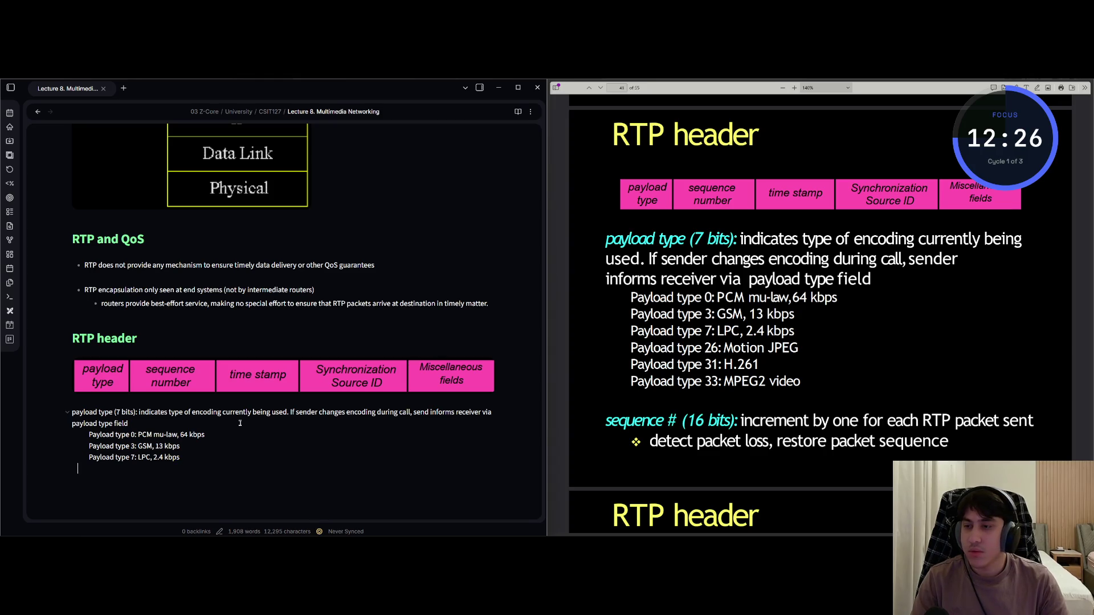
# Add entries for payload types 26: Motion JPEG, 31: H.261 and 33: MPEG2 video
pyautogui.write('yal')
pyautogui.press('BackSpace')
pyautogui.press('BackSpace')
pyautogui.press('BackSpace')
pyautogui.write('a')
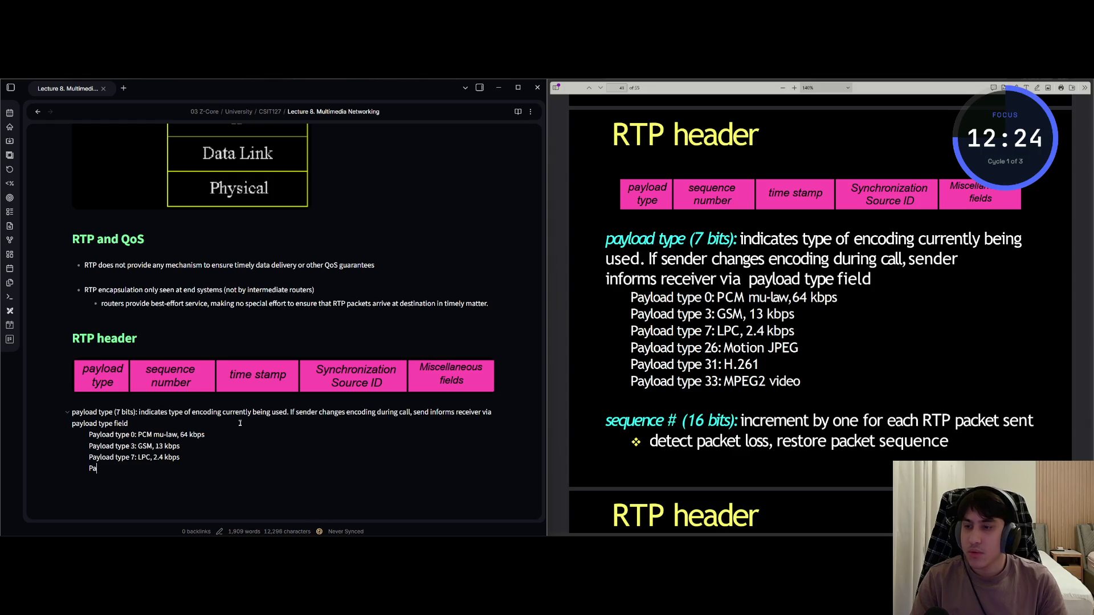
pyautogui.write('yload')
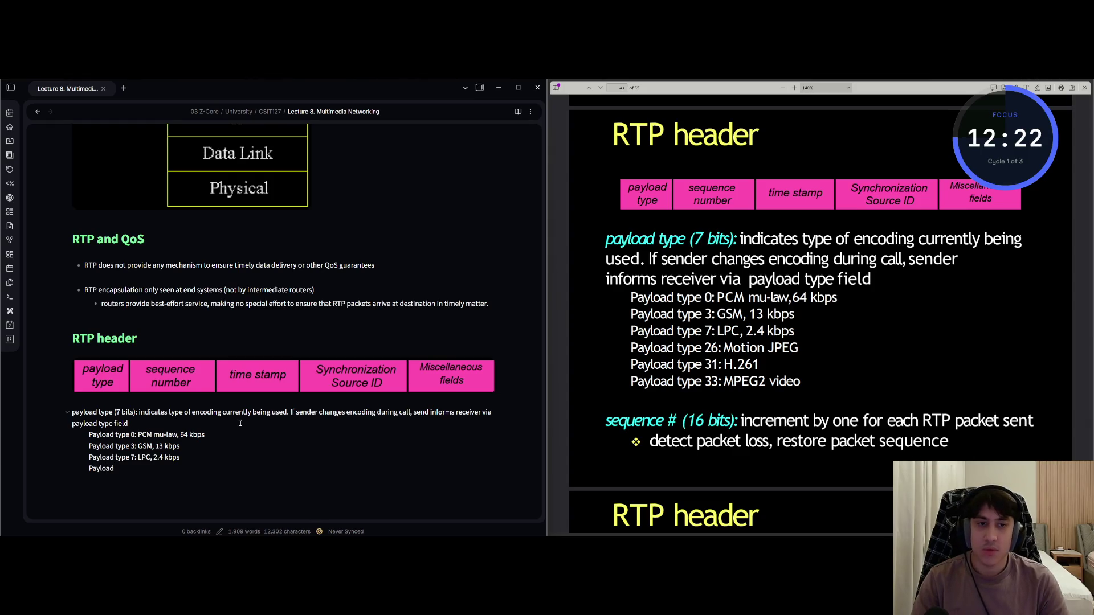
pyautogui.write(' type 25')
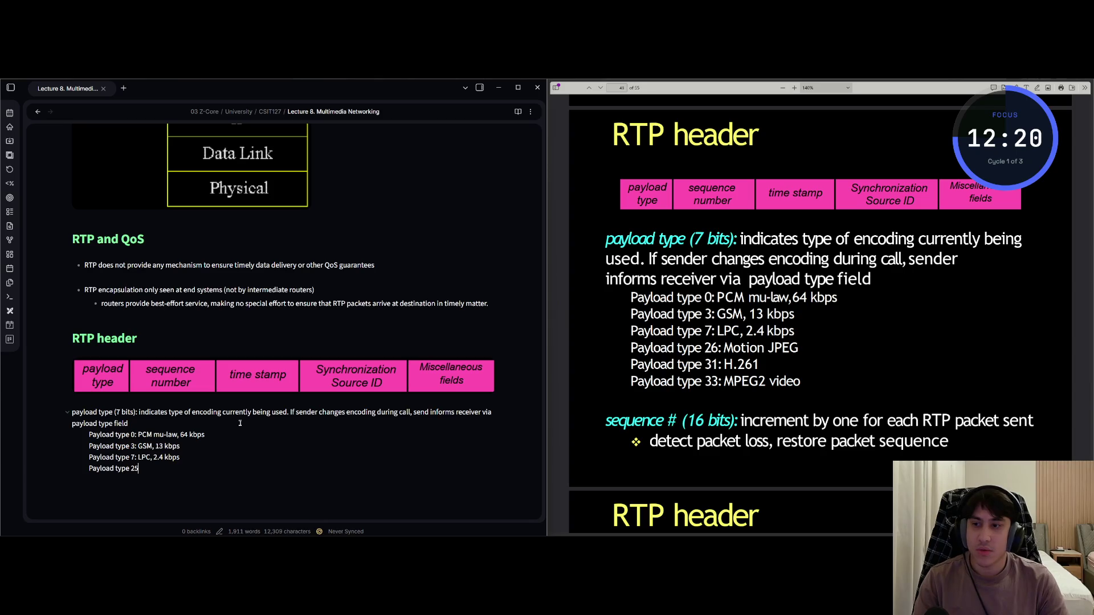
pyautogui.press('BackSpace')
pyautogui.write('6: Motion JP')
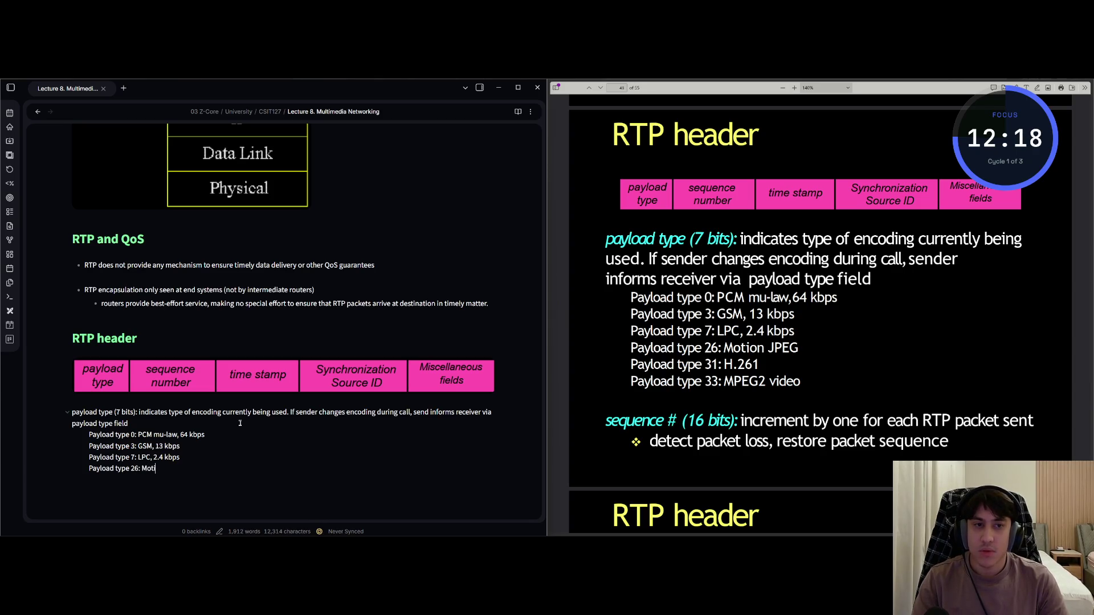
pyautogui.write('EG')
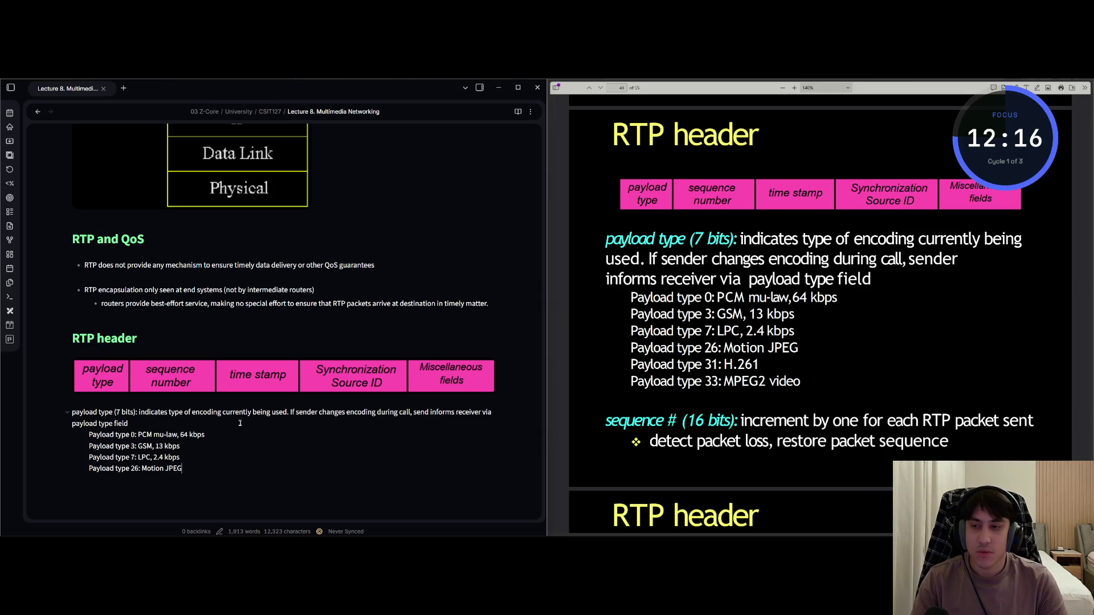
pyautogui.press('Tab')
pyautogui.write('Pa')
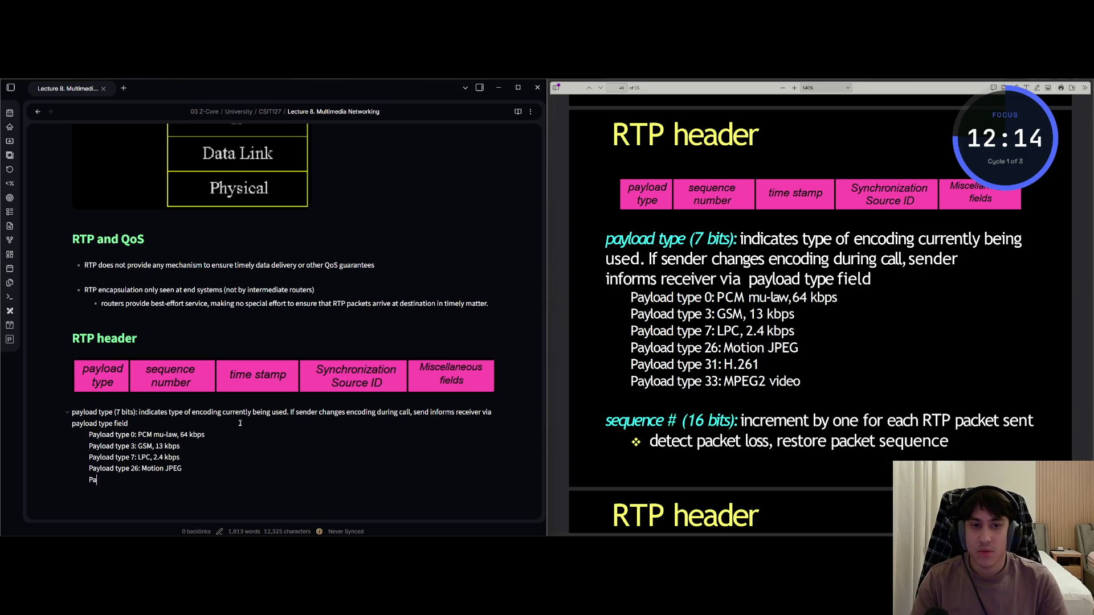
pyautogui.write('yload type')
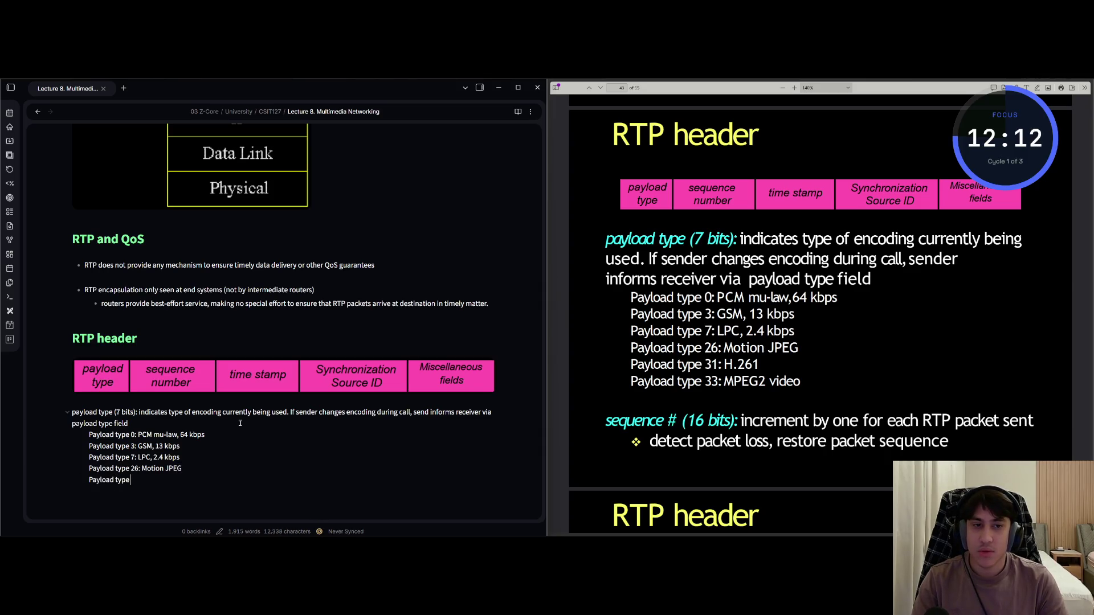
pyautogui.write(' 31: H.2')
pyautogui.write('61')
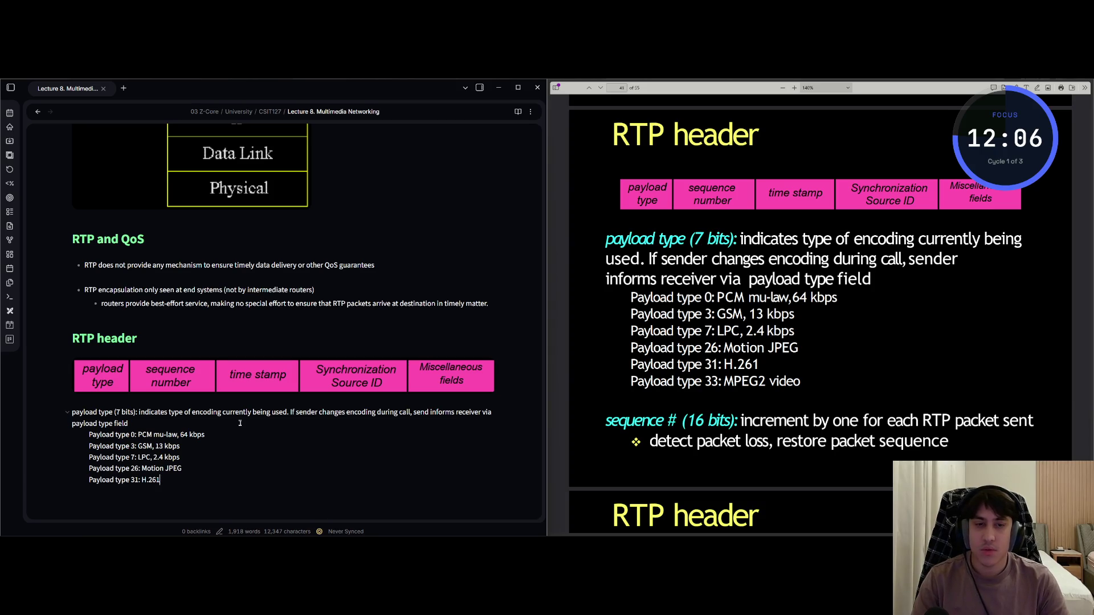
pyautogui.write('yload')
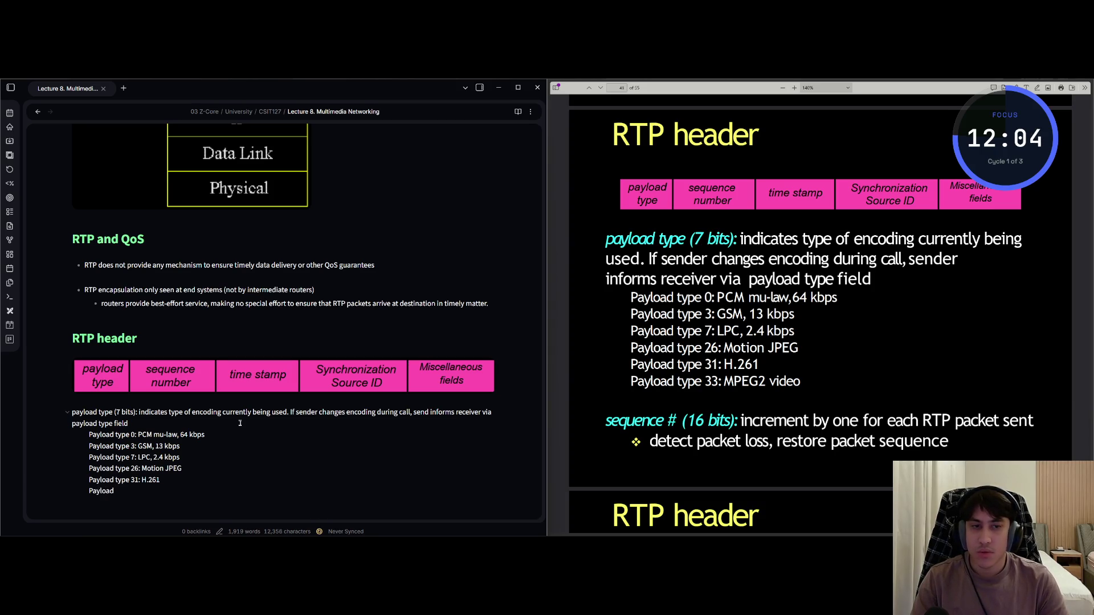
pyautogui.write(' type:')
pyautogui.write(' 33')
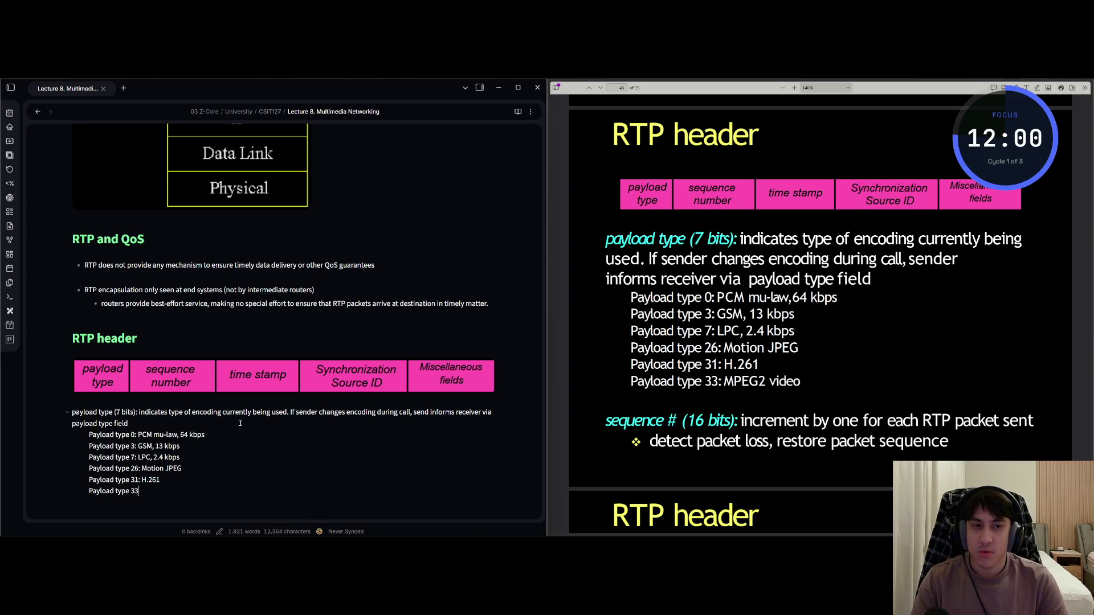
pyautogui.write(' MPEG2 vide')
pyautogui.write('o')
pyautogui.press('Return')
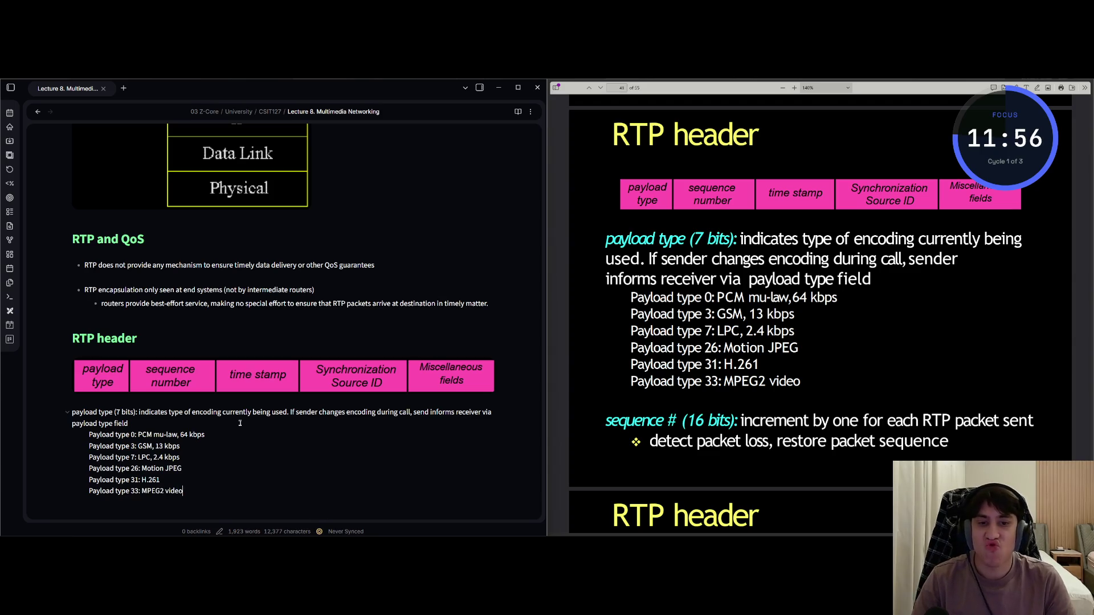
pyautogui.scroll(-4, 240, 423)
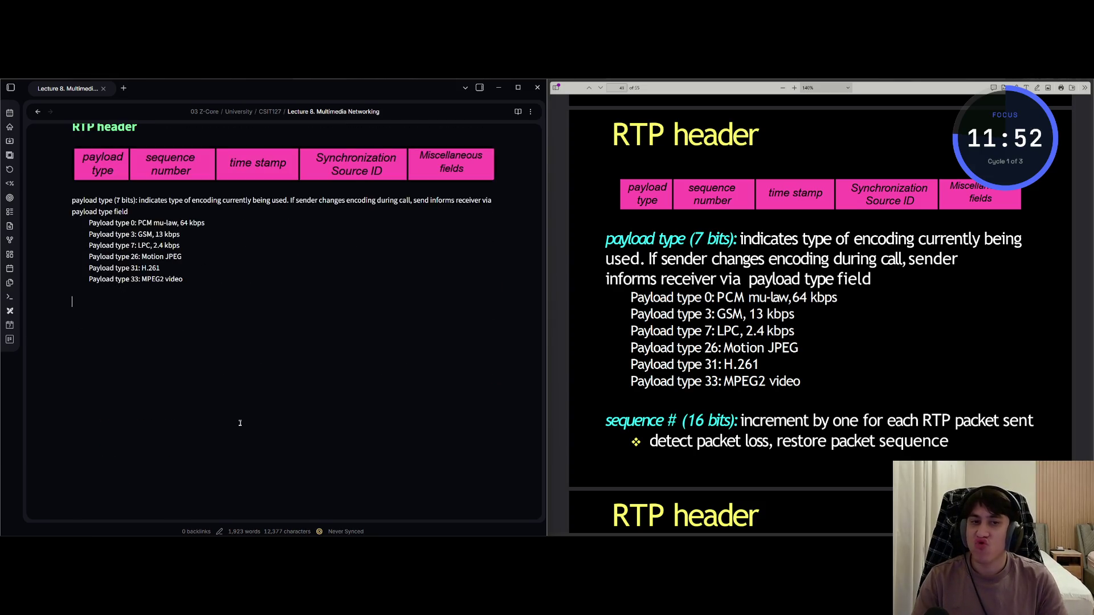
# Add the 'sequence # (16 bits)' line with the bullet 'detect packet loss, restore packet sequence.'
pyautogui.write('sequence ')
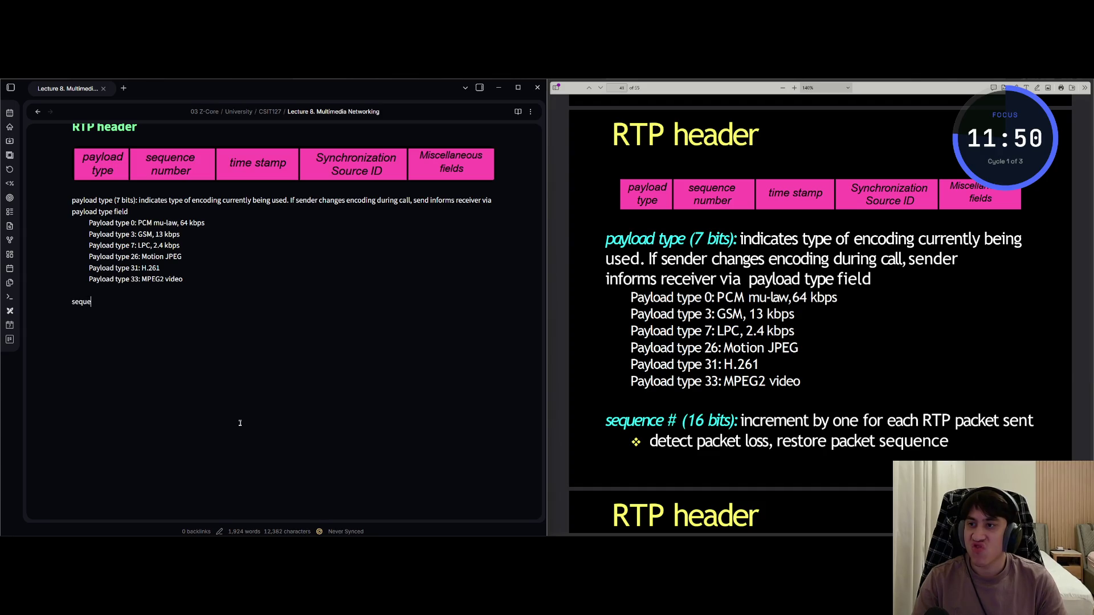
pyautogui.write('#')
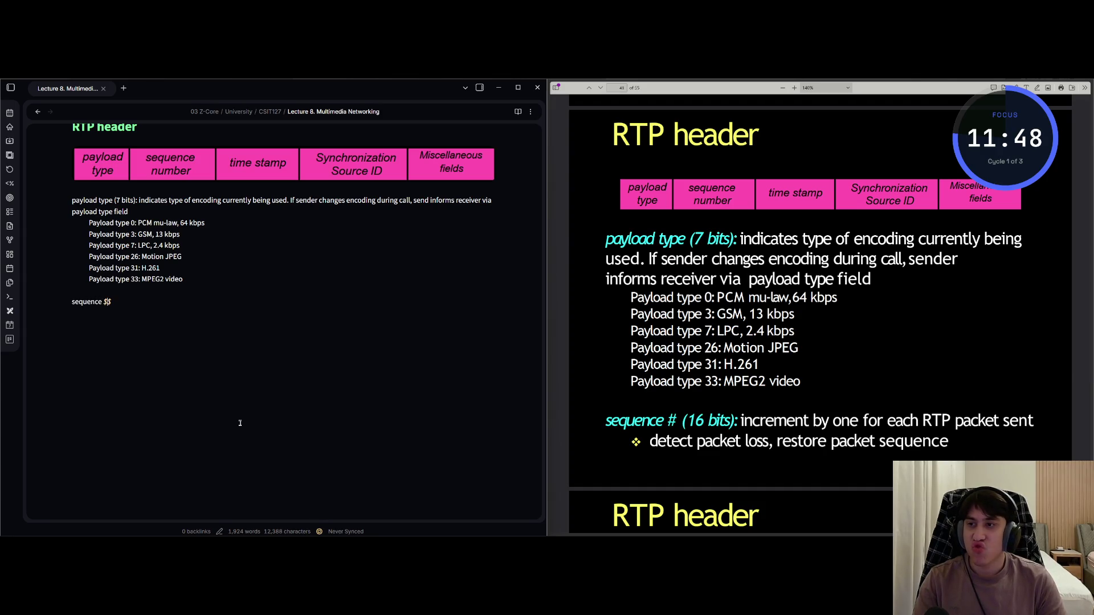
pyautogui.write(' (16)')
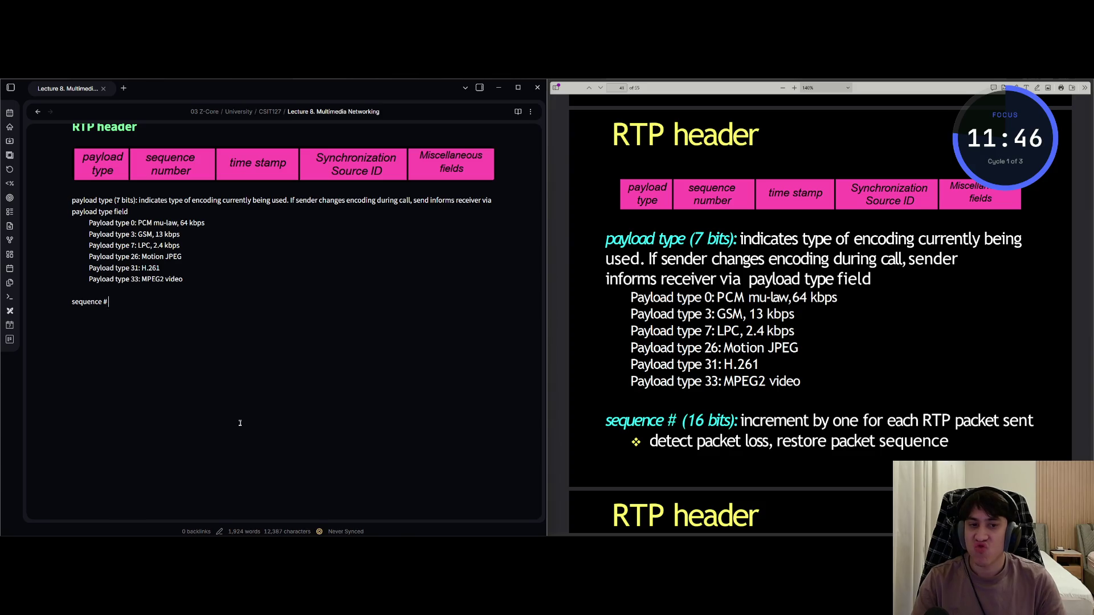
pyautogui.write(' bi')
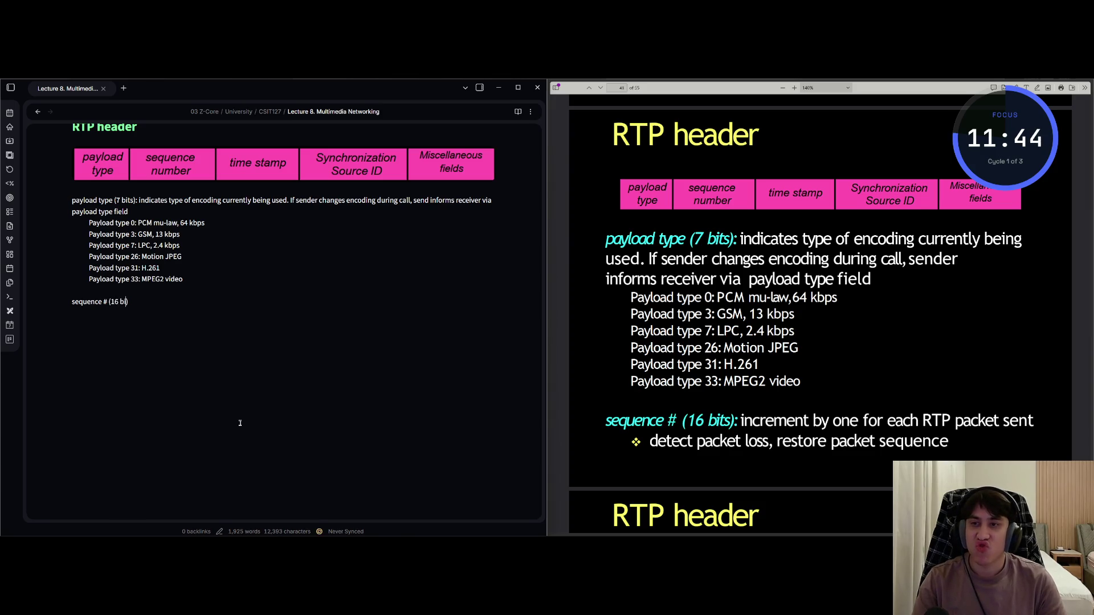
pyautogui.write('ts): in')
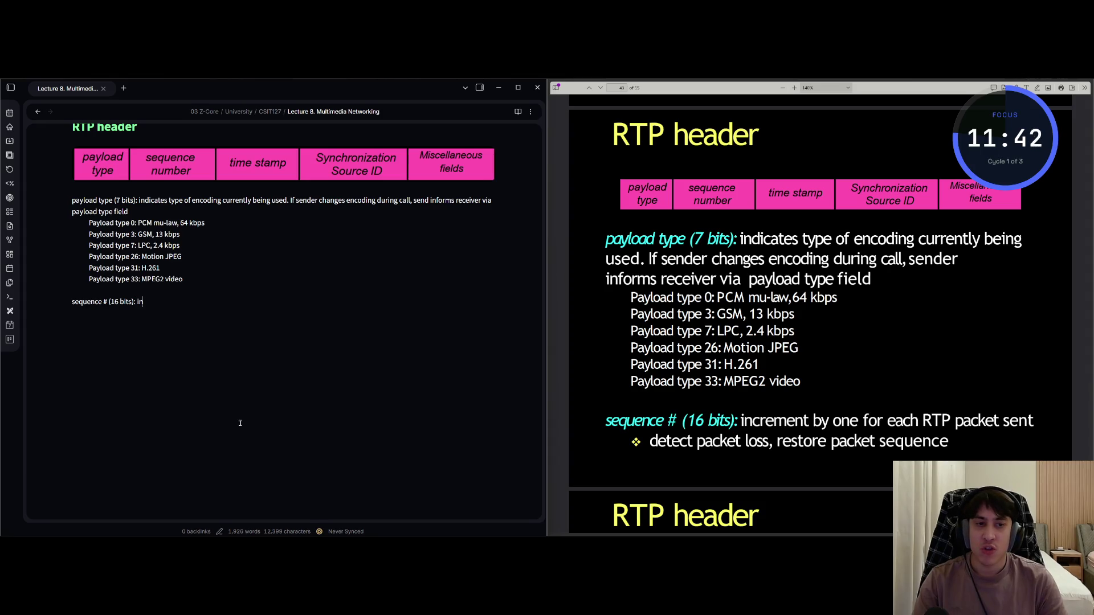
pyautogui.write('crement by one for each')
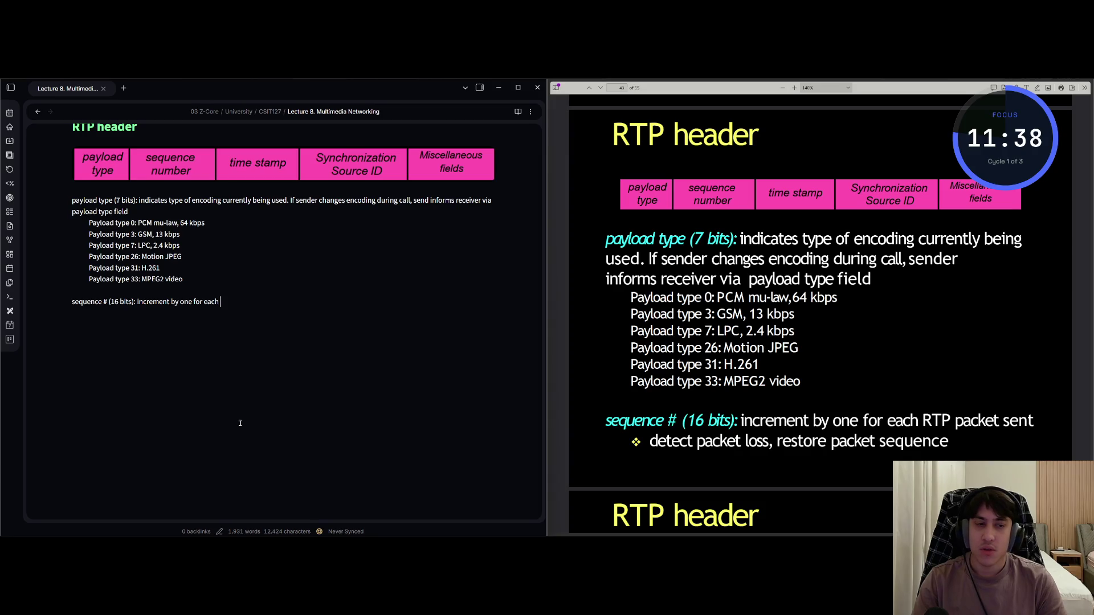
pyautogui.write(' TP packet sent')
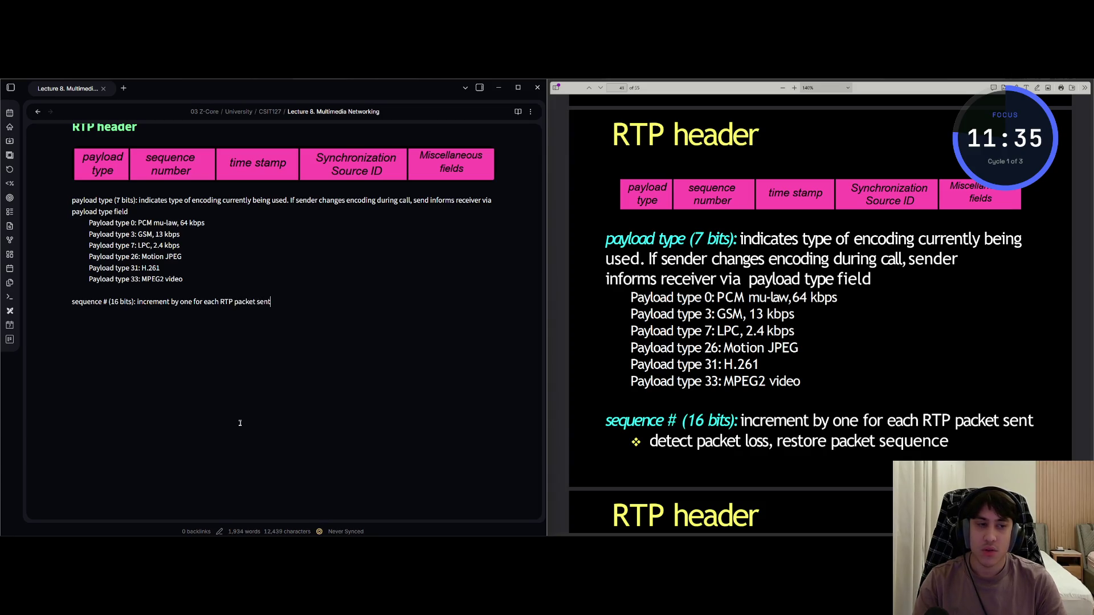
pyautogui.press('Return')
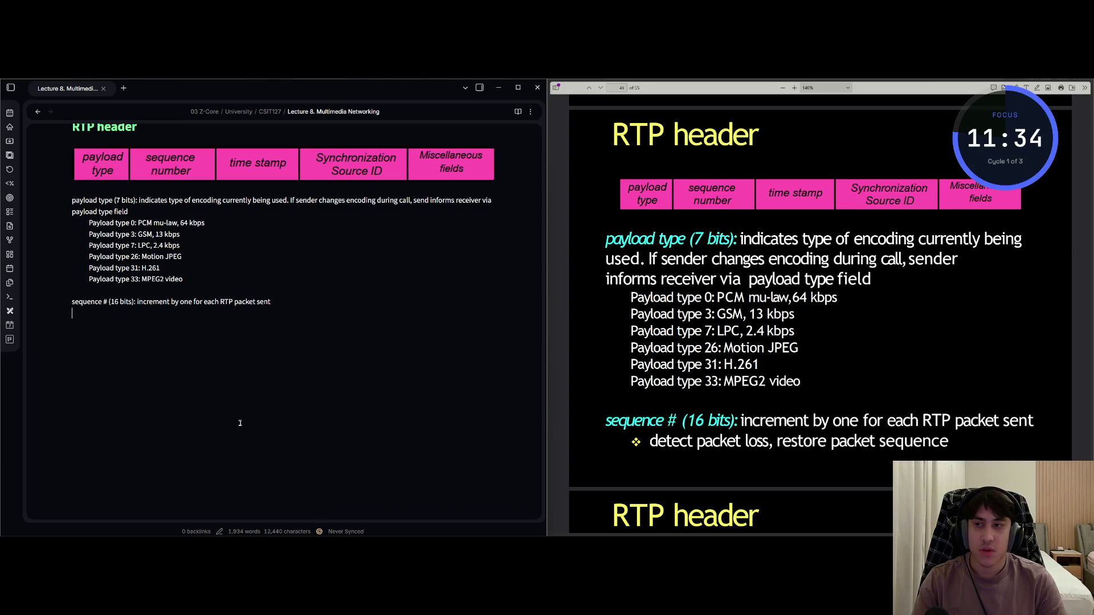
pyautogui.write('-b')
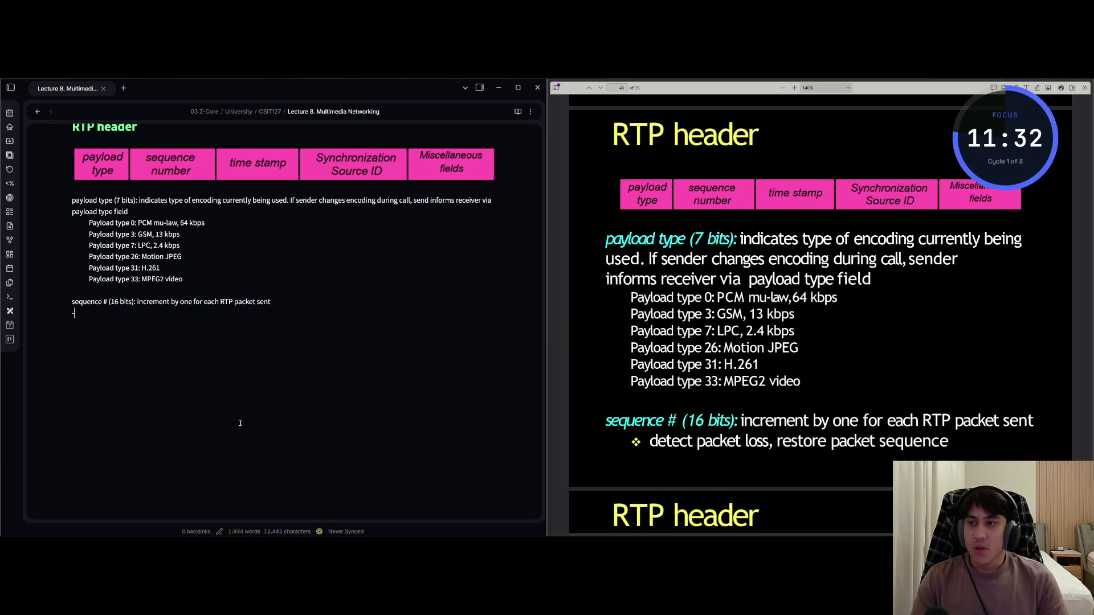
pyautogui.press('BackSpace')
pyautogui.press('BackSpace')
pyautogui.write('- detec')
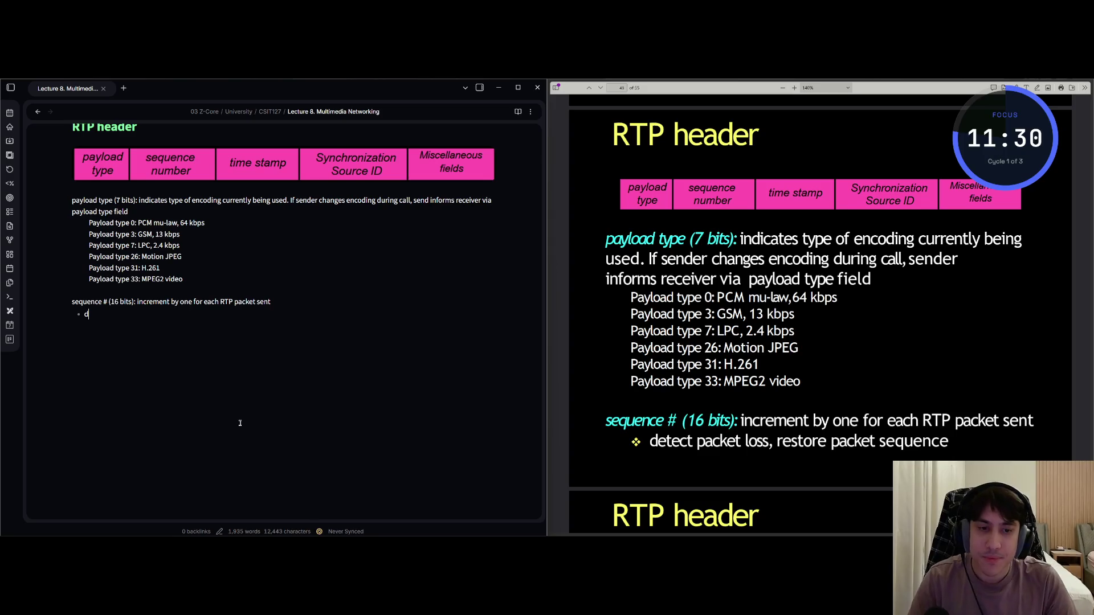
pyautogui.write('t pack')
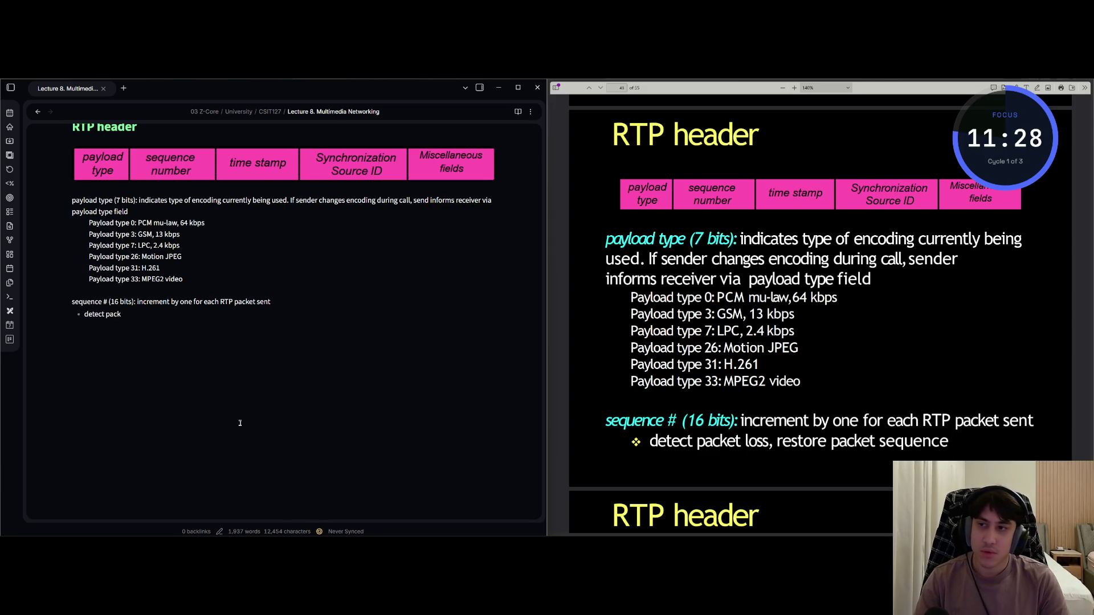
pyautogui.write('et loss, r')
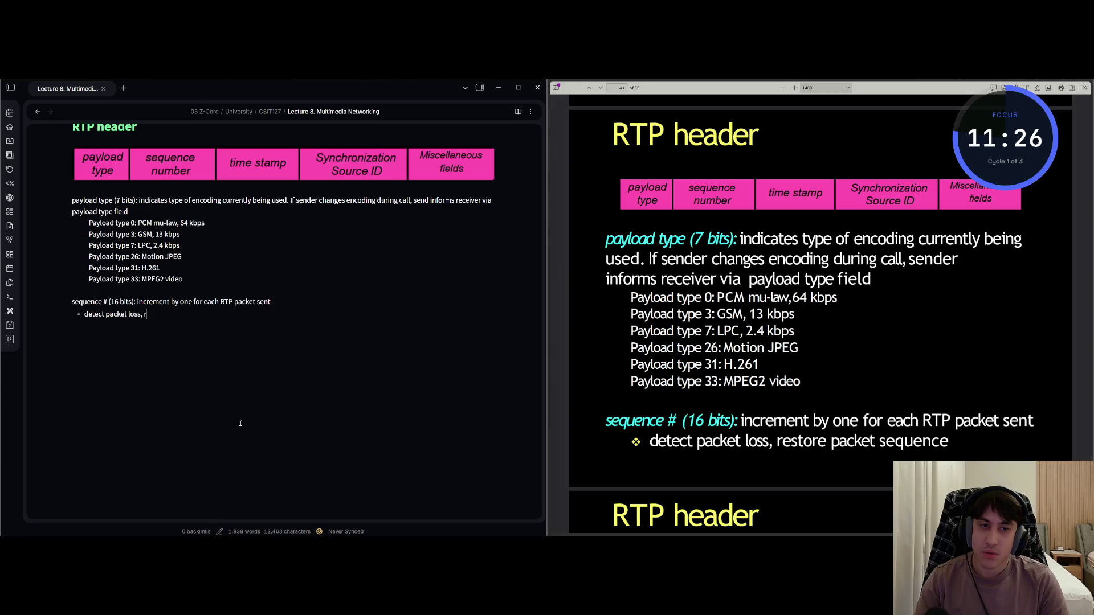
pyautogui.write('estore packets')
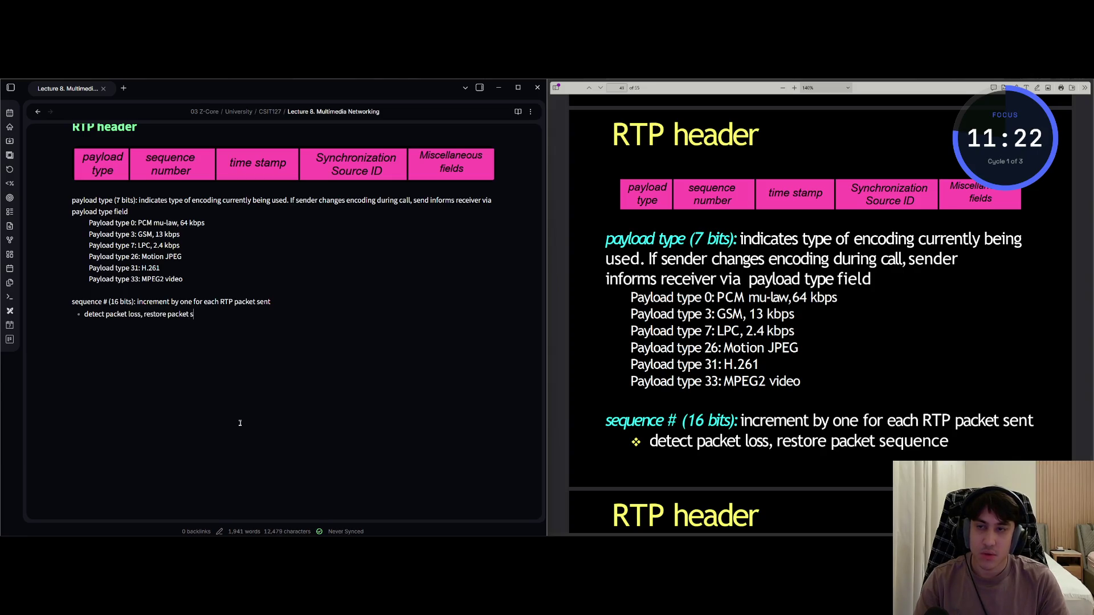
pyautogui.write('quence')
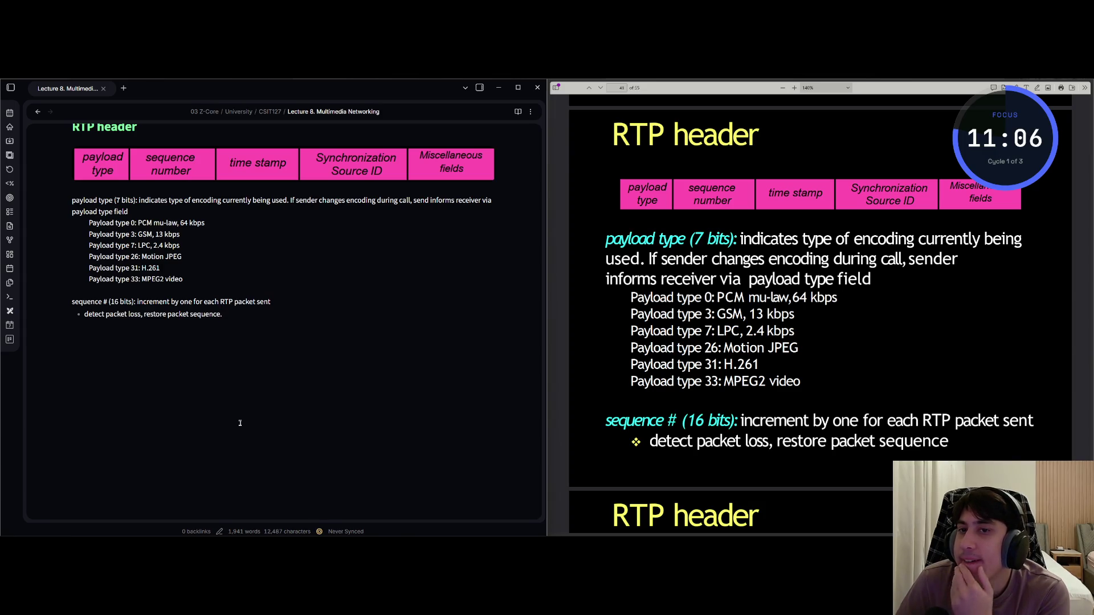
pyautogui.write('.')
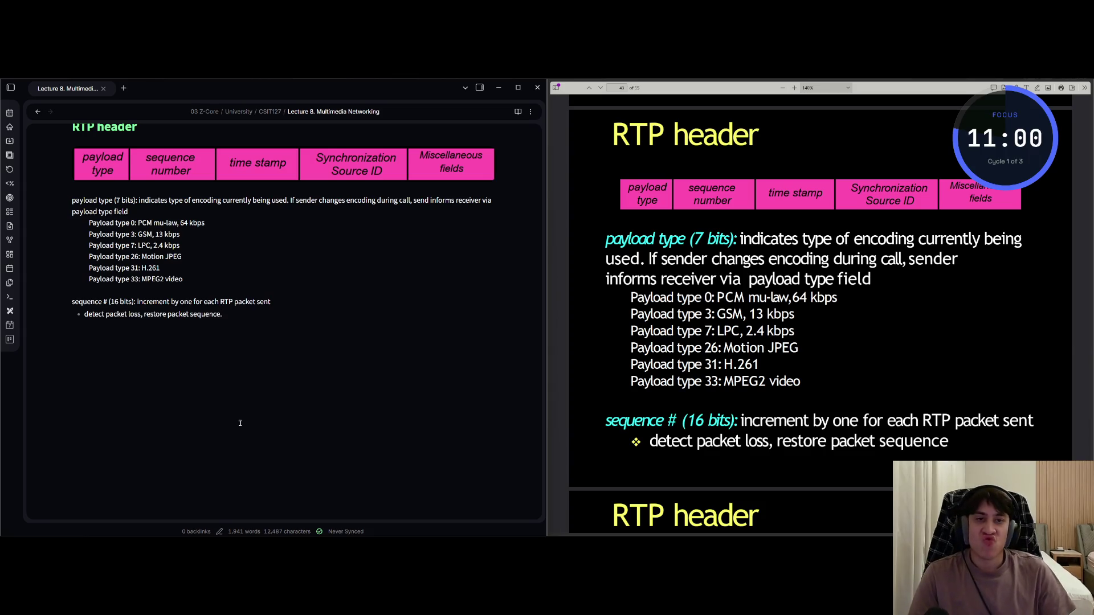
# Start a 'timestamp field (32 bits long): sampling instant' line, fixing the 'saampling' typo
pyautogui.hotkey('alt', 'Tab')
pyautogui.press('Down')
pyautogui.press('Down')
pyautogui.press('Down')
pyautogui.press('Down')
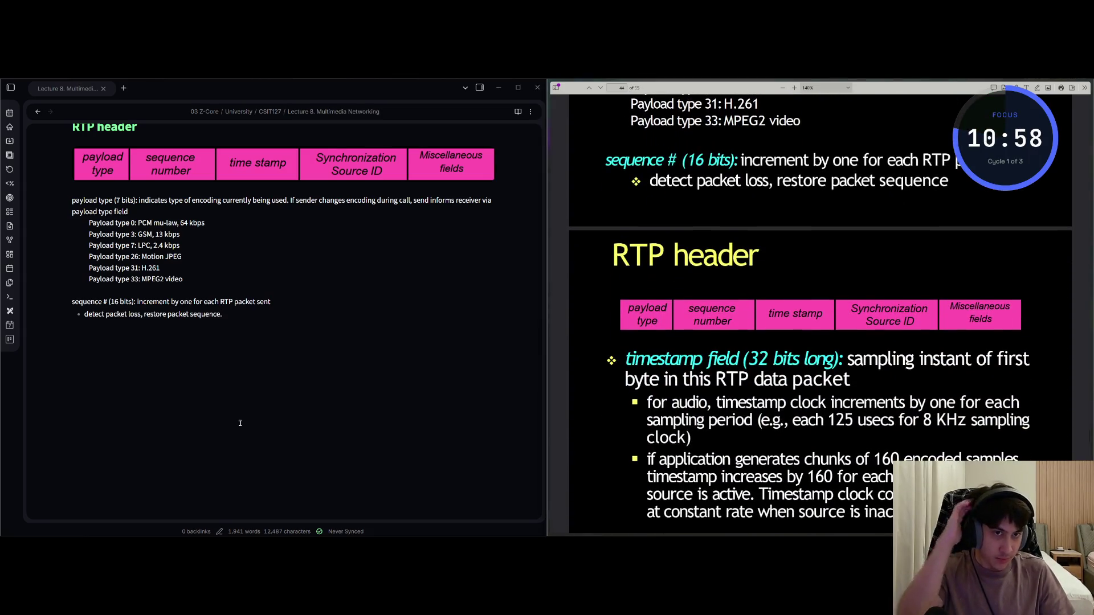
pyautogui.press('Down')
pyautogui.press('Down')
pyautogui.press('Down')
pyautogui.press('Down')
pyautogui.press('Down')
pyautogui.hotkey('alt', 'Tab')
pyautogui.write('. ')
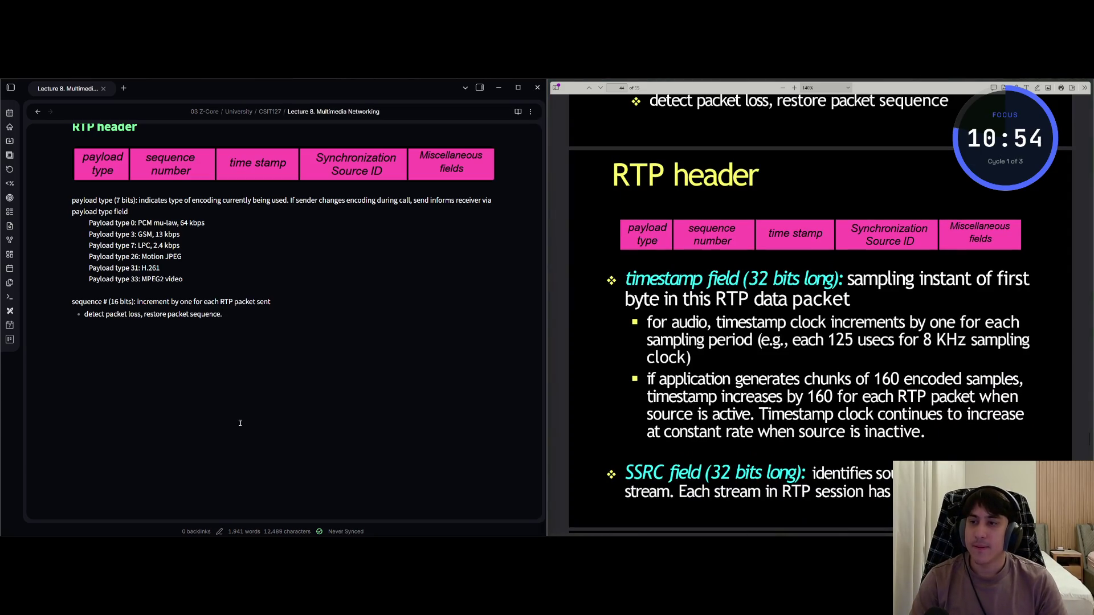
pyautogui.write('-')
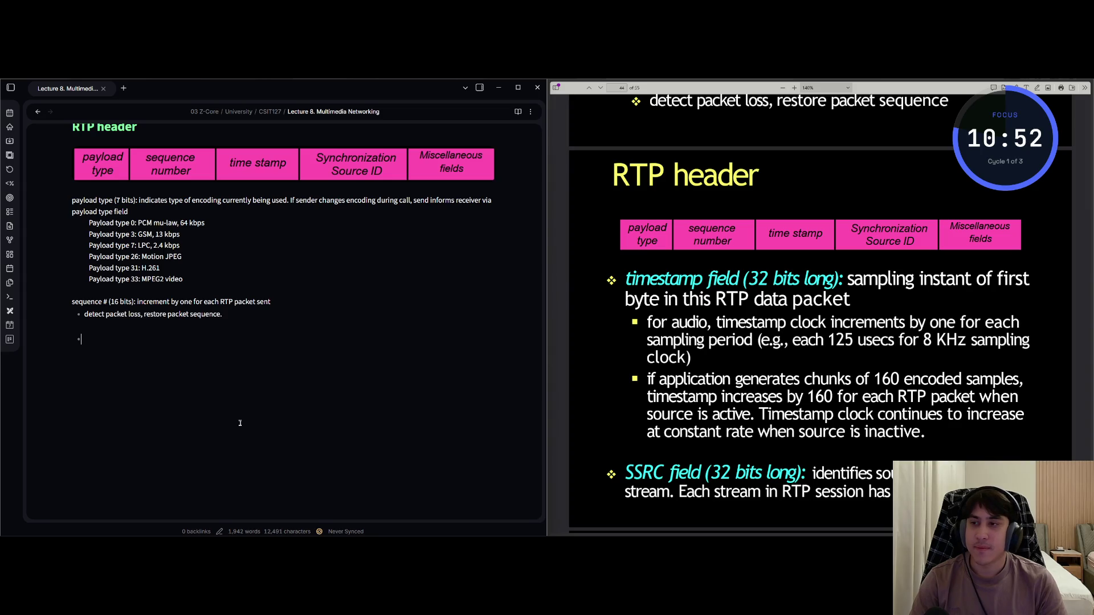
pyautogui.press('BackSpace')
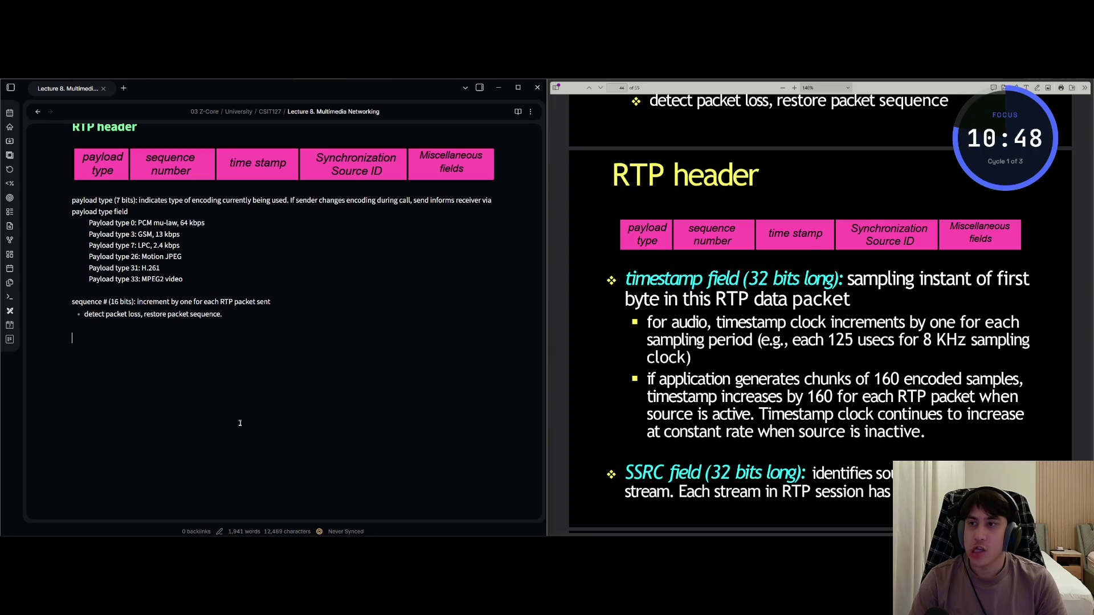
pyautogui.write('time')
pyautogui.write('stamp')
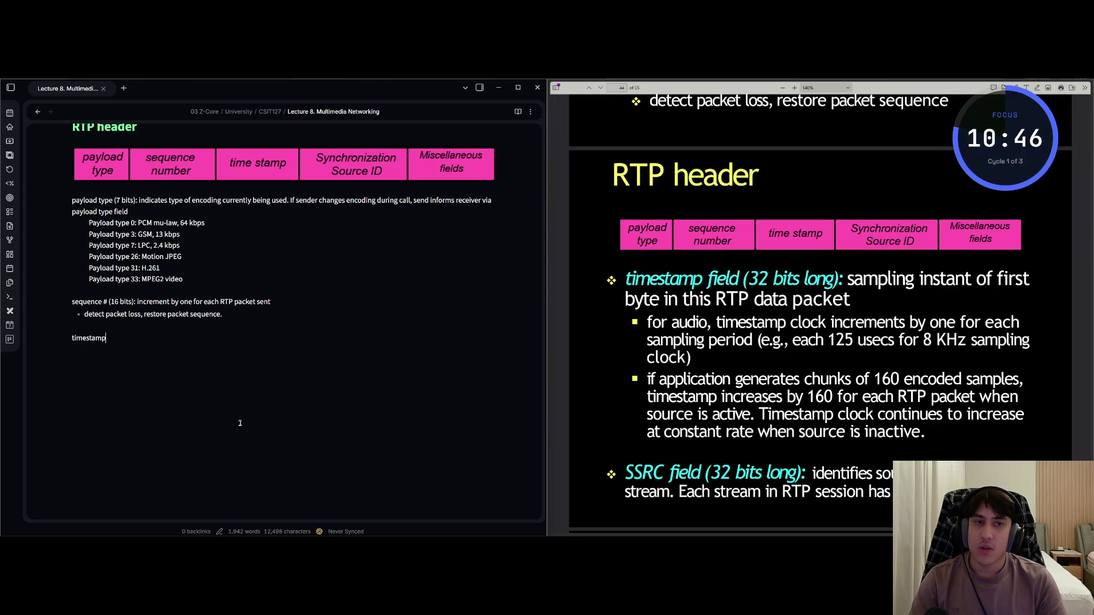
pyautogui.write('fiel')
pyautogui.write('(32')
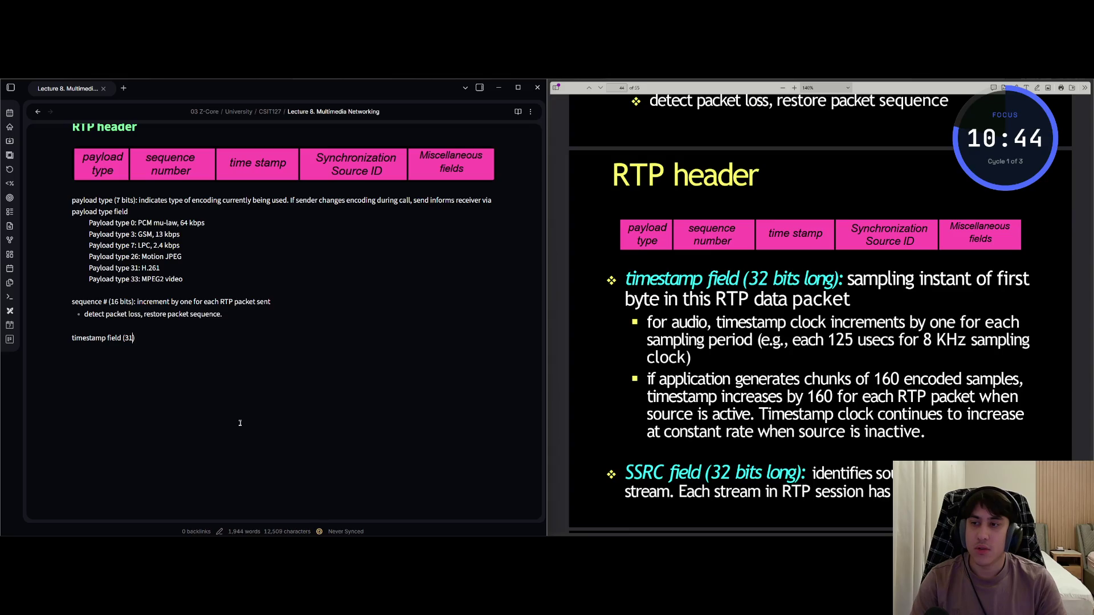
pyautogui.write(' bits')
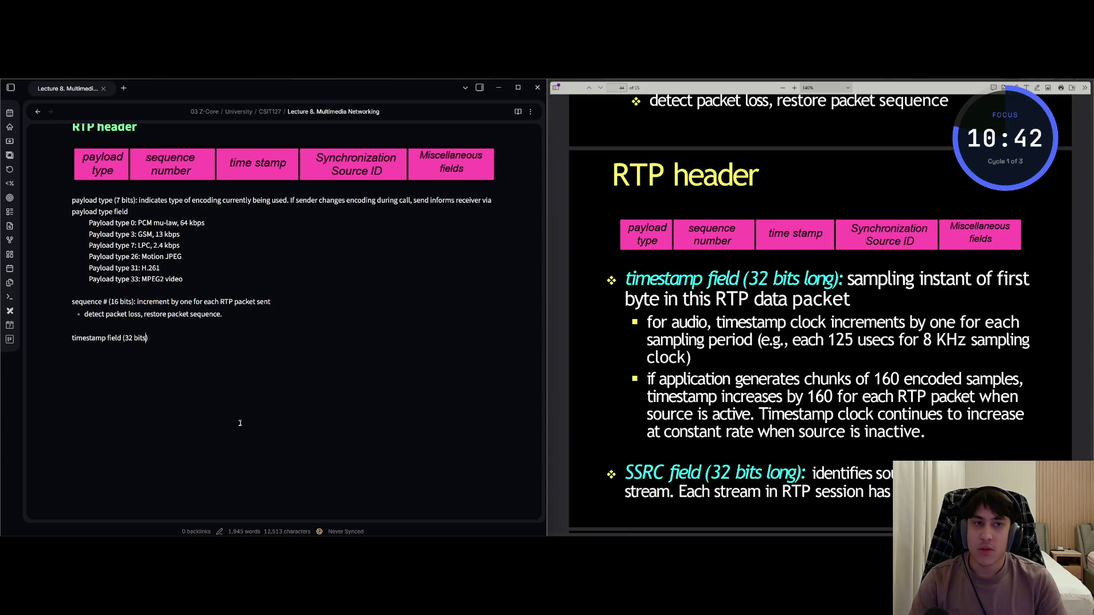
pyautogui.write('ng')
pyautogui.write(':')
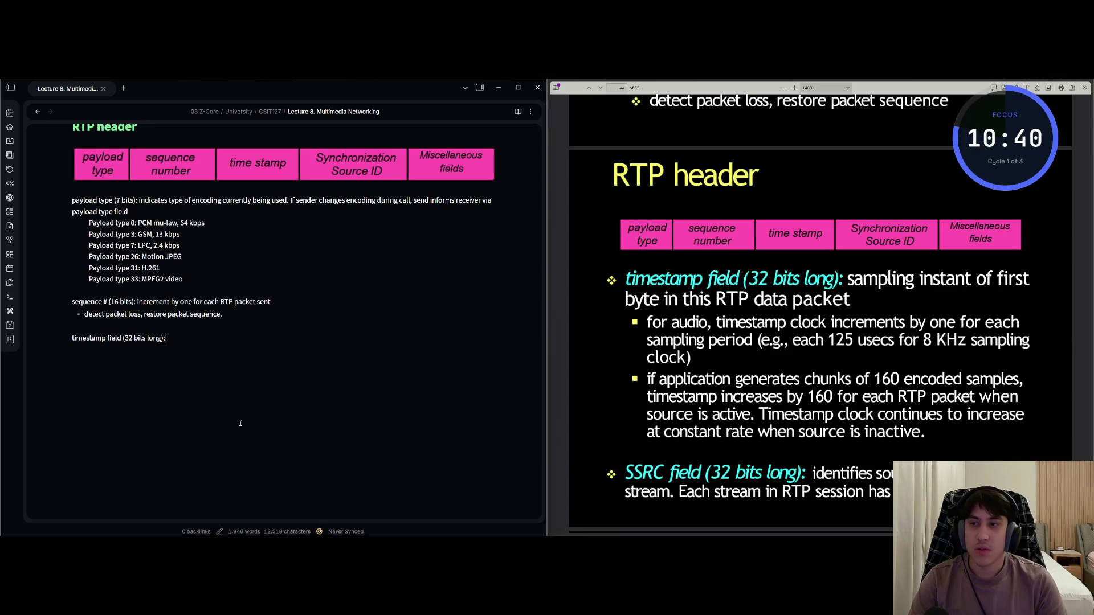
pyautogui.write(' sa')
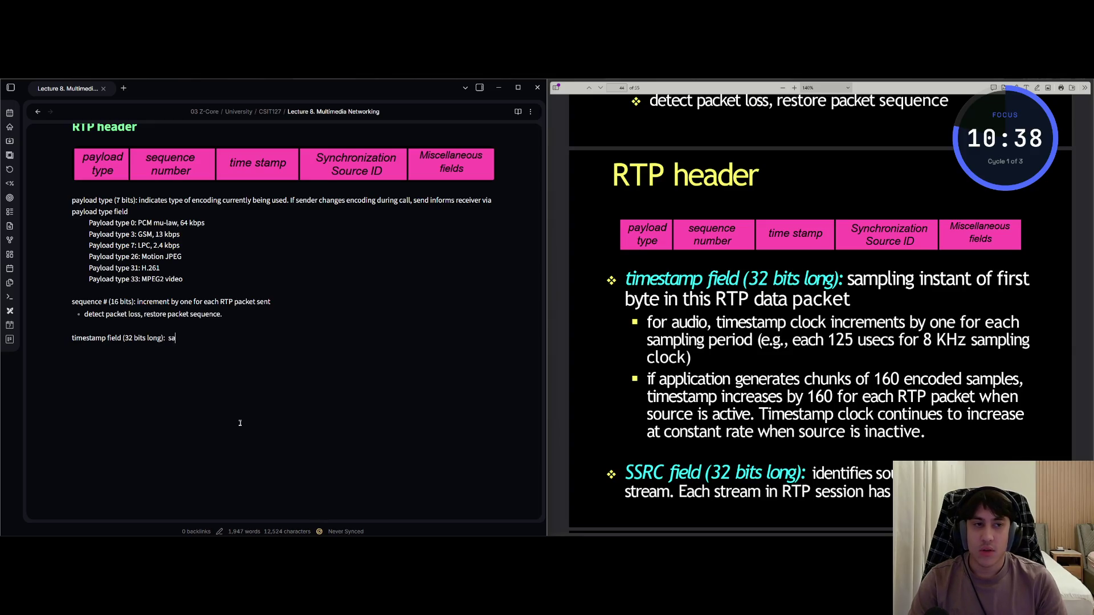
pyautogui.write('ampling instant')
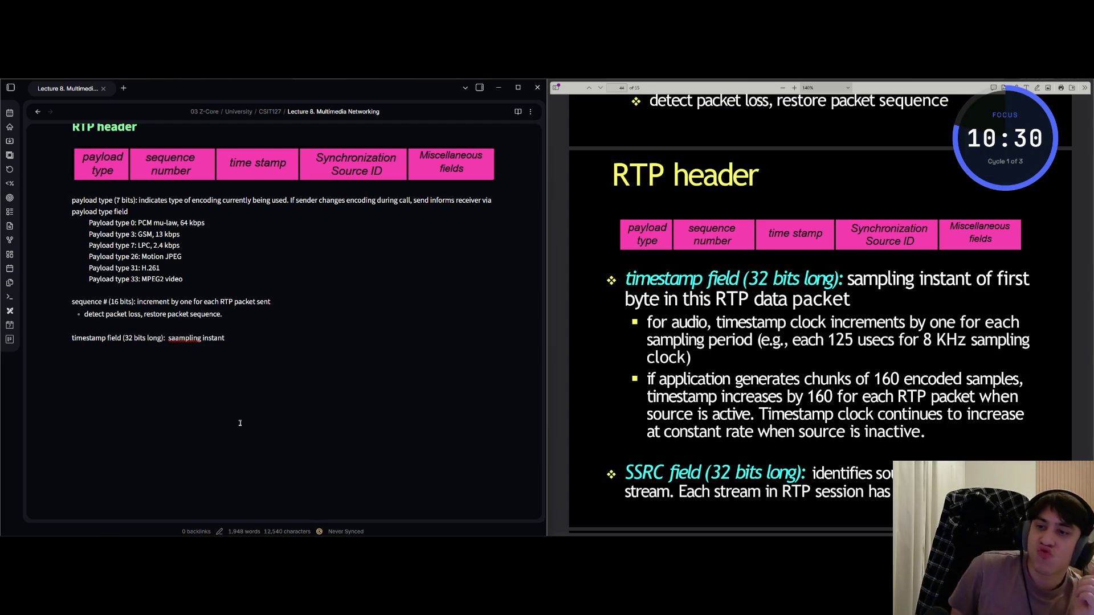
pyautogui.press('Escape')
pyautogui.press('b')
pyautogui.press('b')
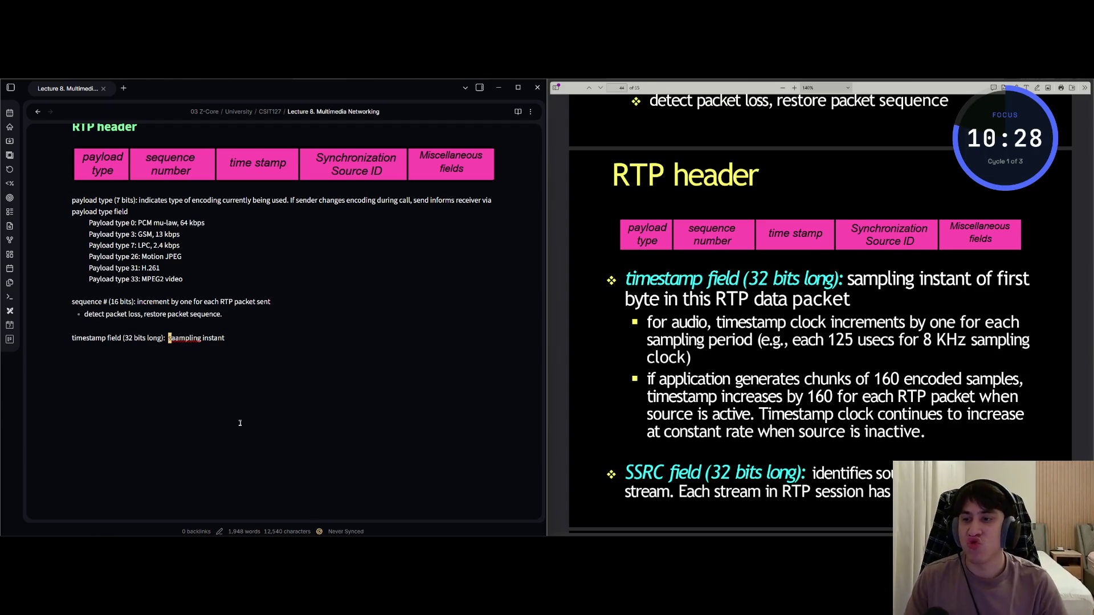
pyautogui.press('l')
pyautogui.press('x')
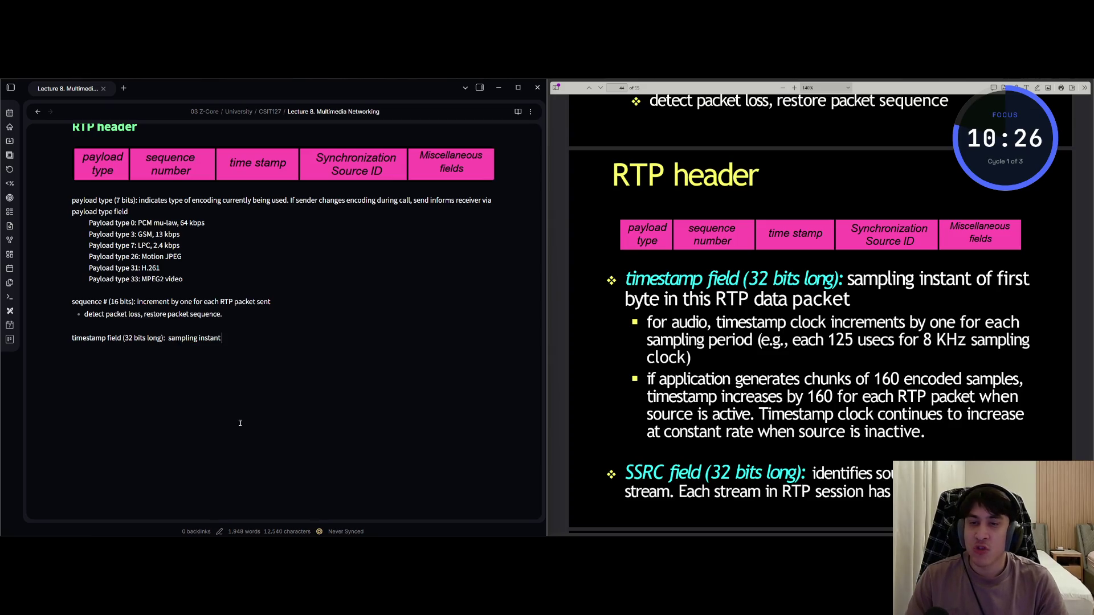
pyautogui.hotkey('shift', 'a')
# Finish with 'of first byte in this RTP data packet' and the audio 125 usecs per 8 KHz sub-bullet
pyautogui.write('of first byte in this R')
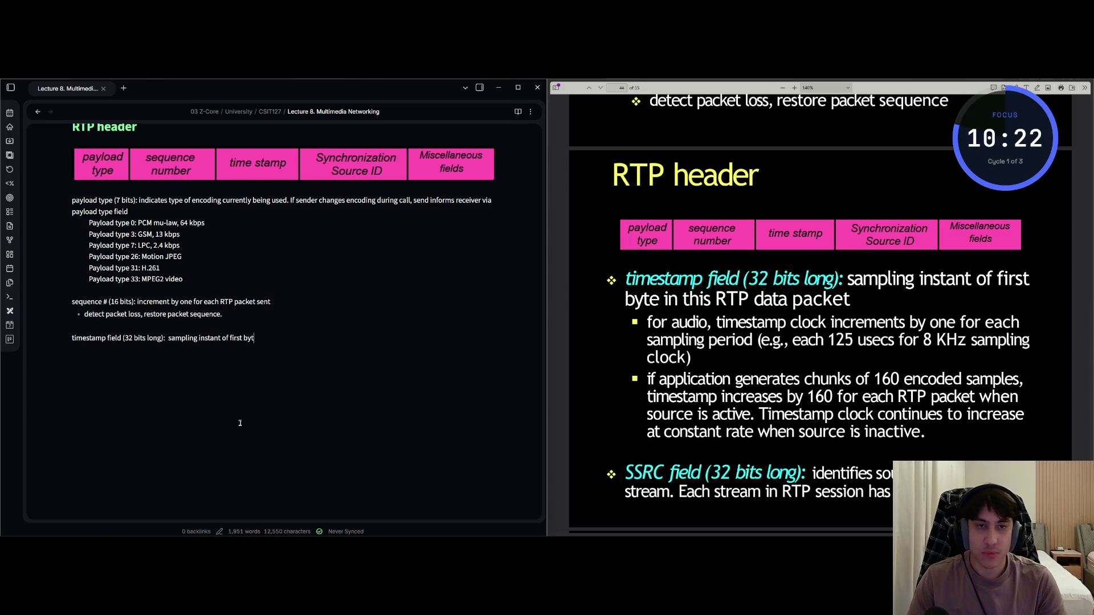
pyautogui.write('TP ')
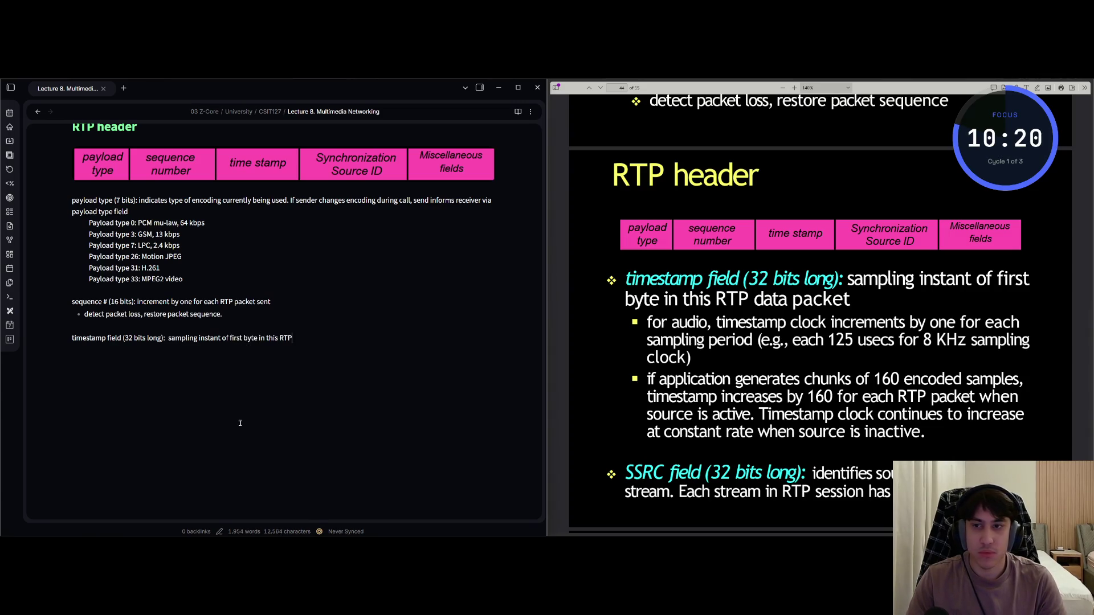
pyautogui.write('data packet ')
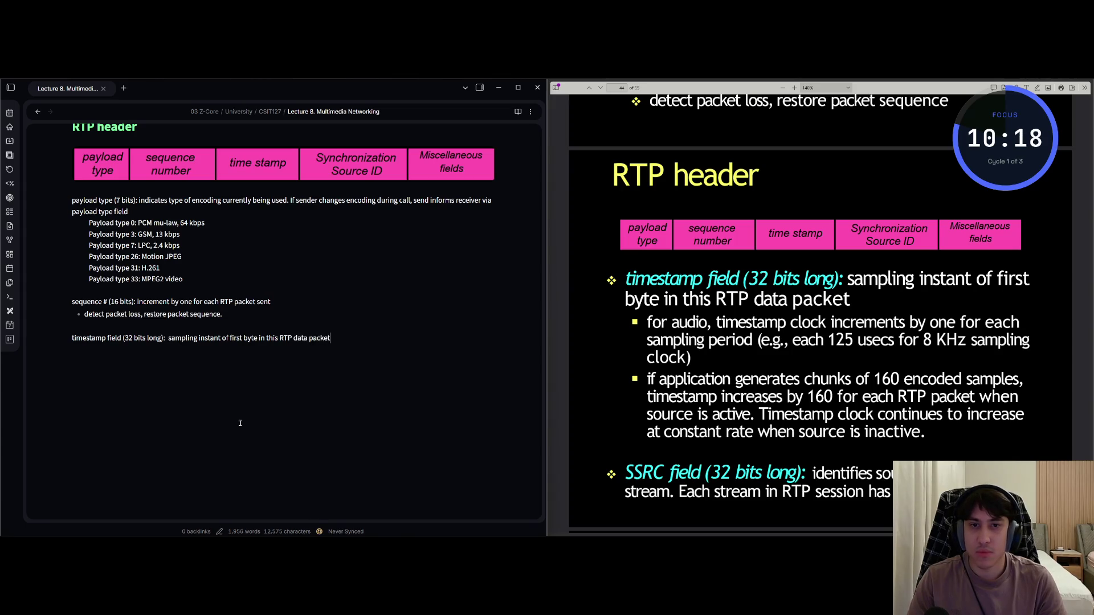
pyautogui.write('- ')
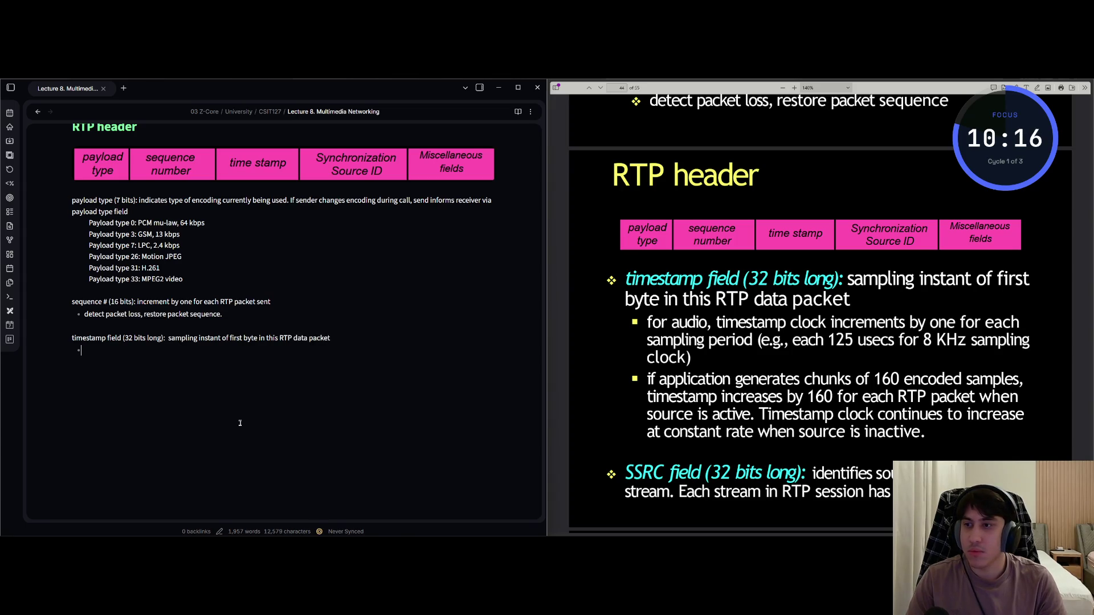
pyautogui.write('do')
pyautogui.press('BackSpace')
pyautogui.write('for')
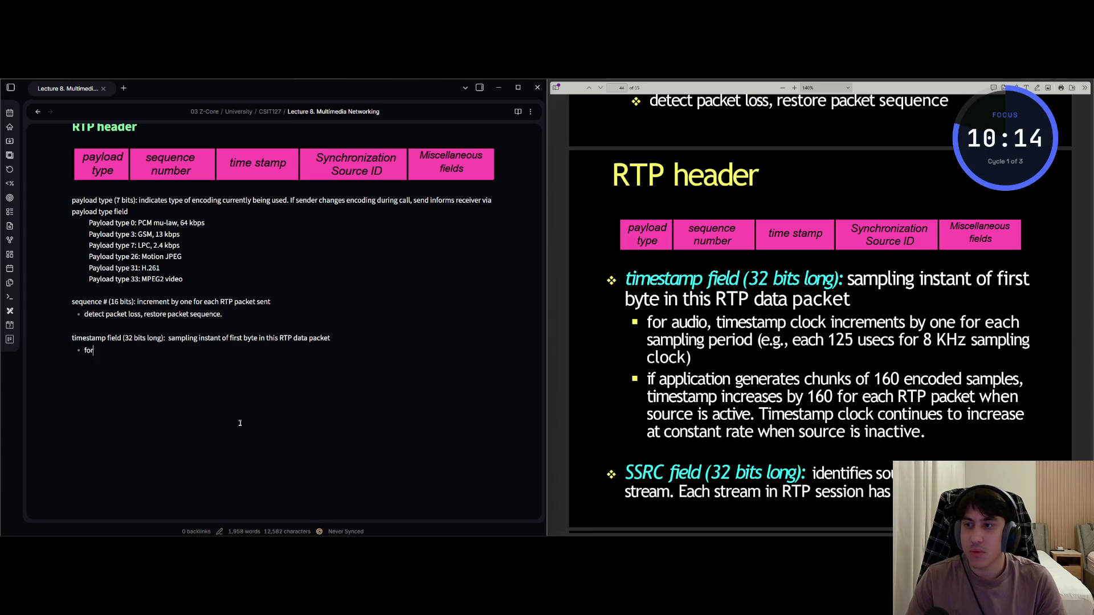
pyautogui.write(' audio, ')
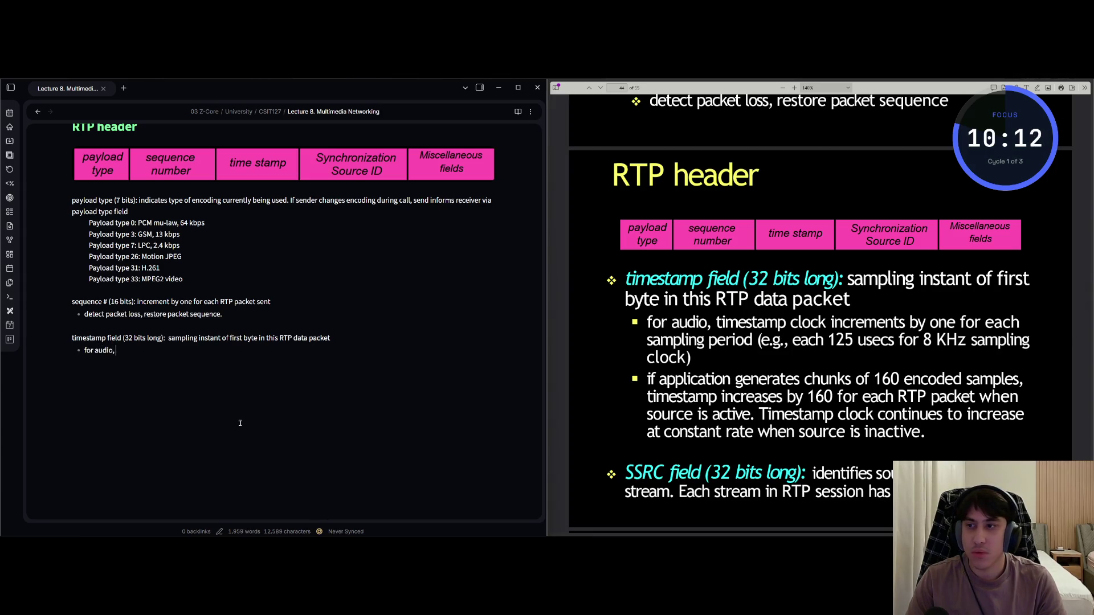
pyautogui.write('timest')
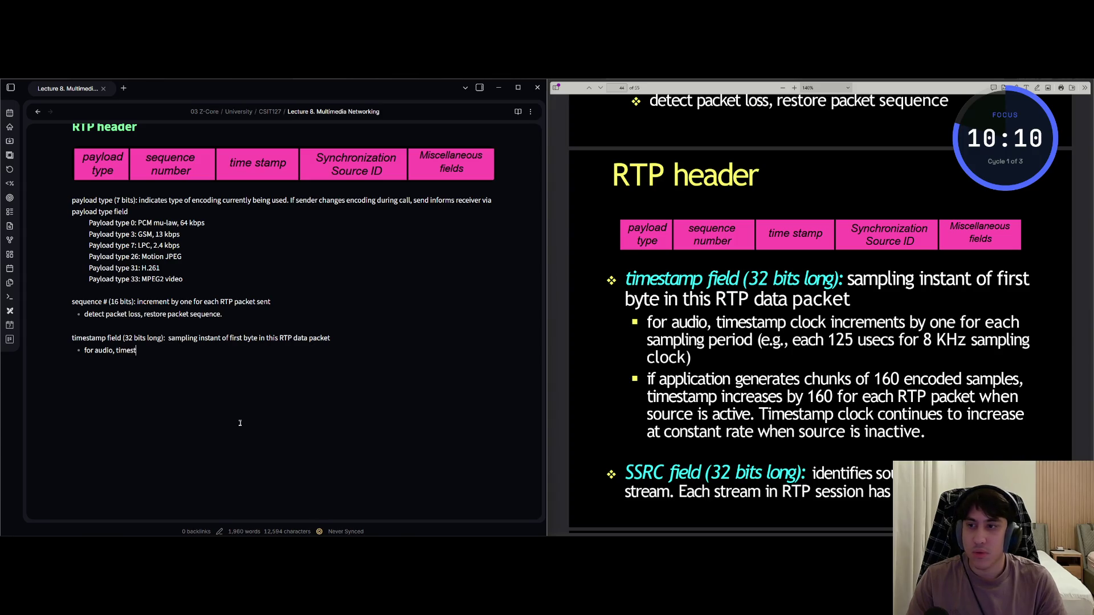
pyautogui.write('amp clock i')
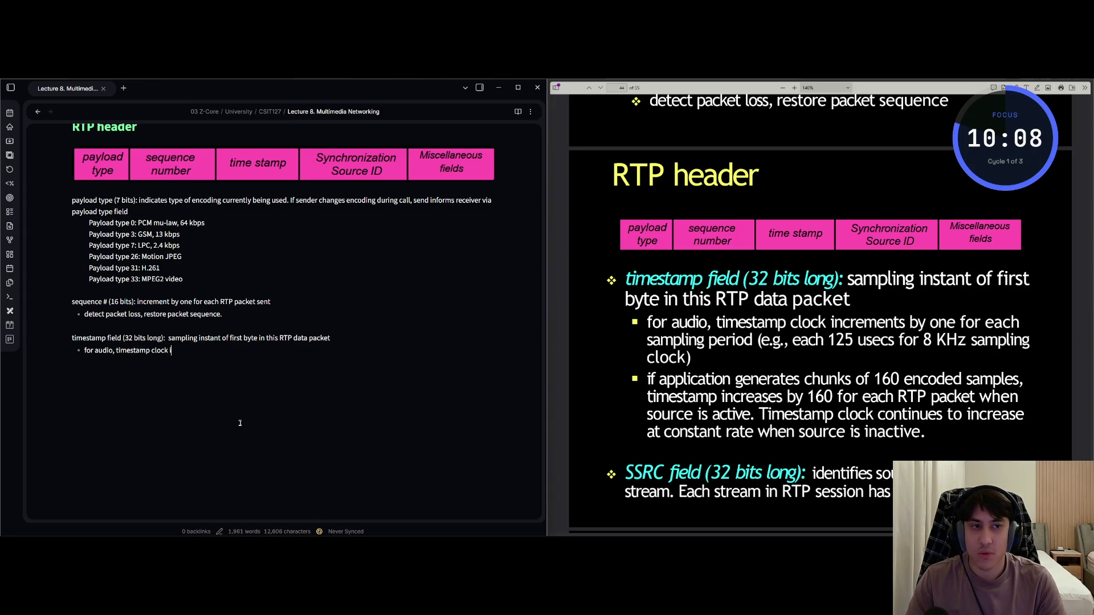
pyautogui.write('ncremes')
pyautogui.write('nts by one for ea')
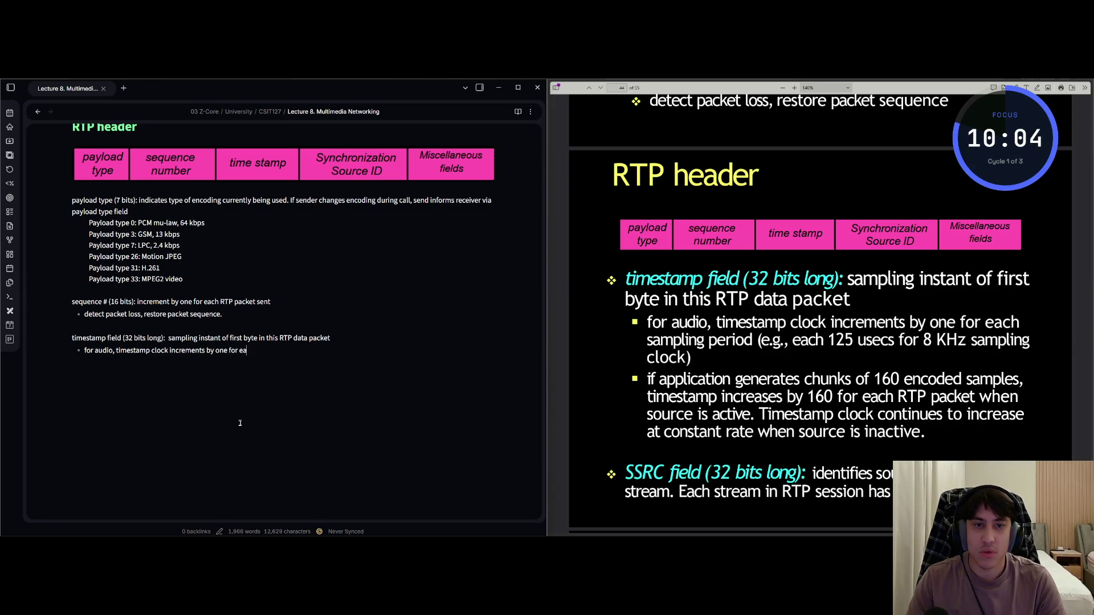
pyautogui.write('ch sampling per')
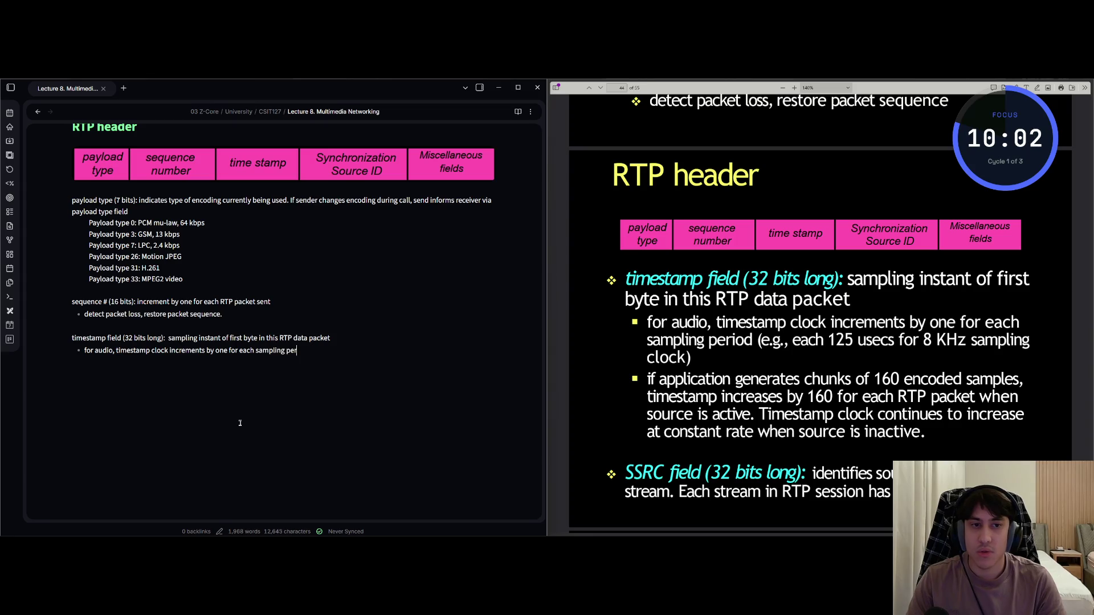
pyautogui.write('iod (e.g)')
pyautogui.write(', each 12')
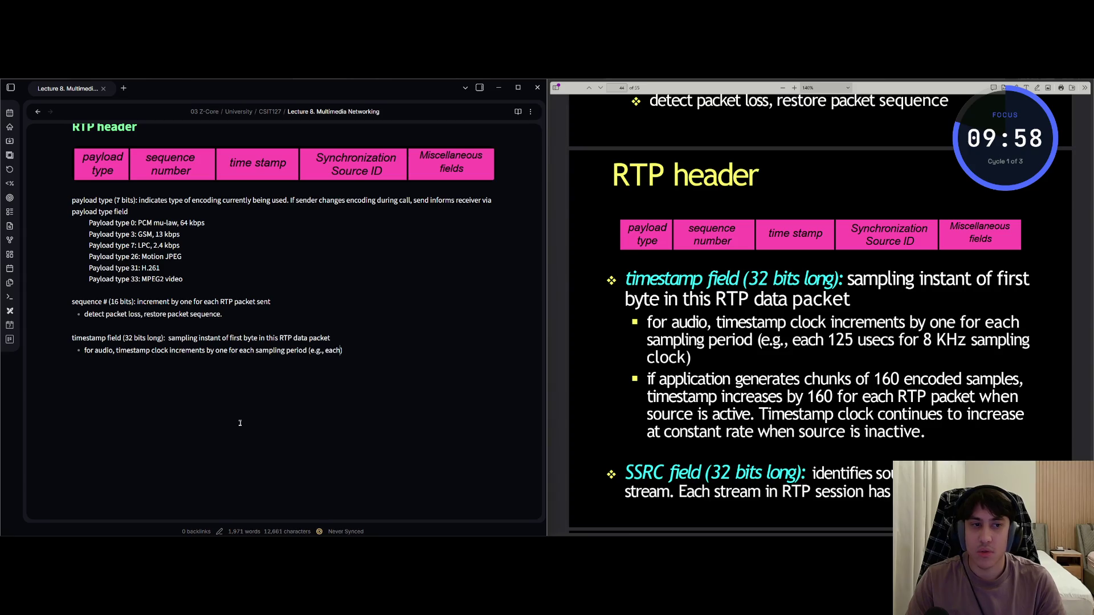
pyautogui.write('5')
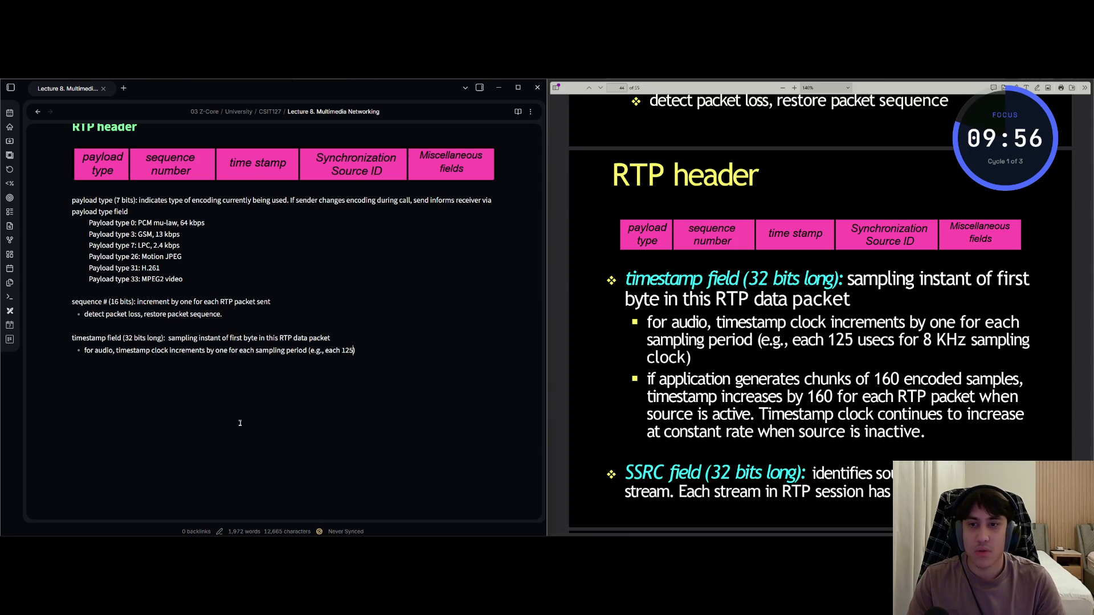
pyautogui.write('u')
pyautogui.write('c')
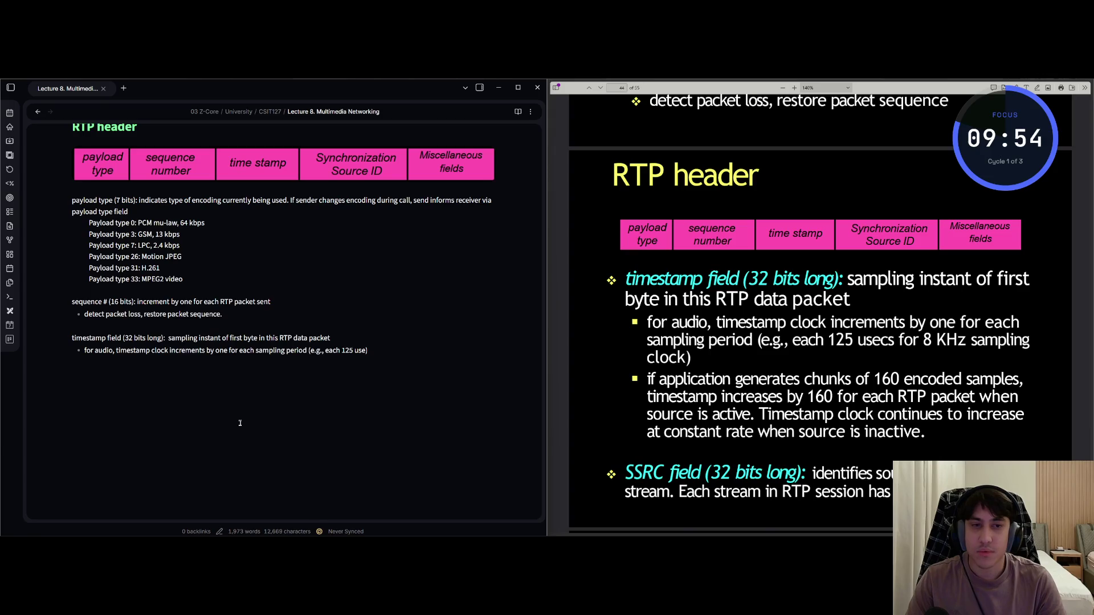
pyautogui.write('cs for 8 KH')
pyautogui.write('z')
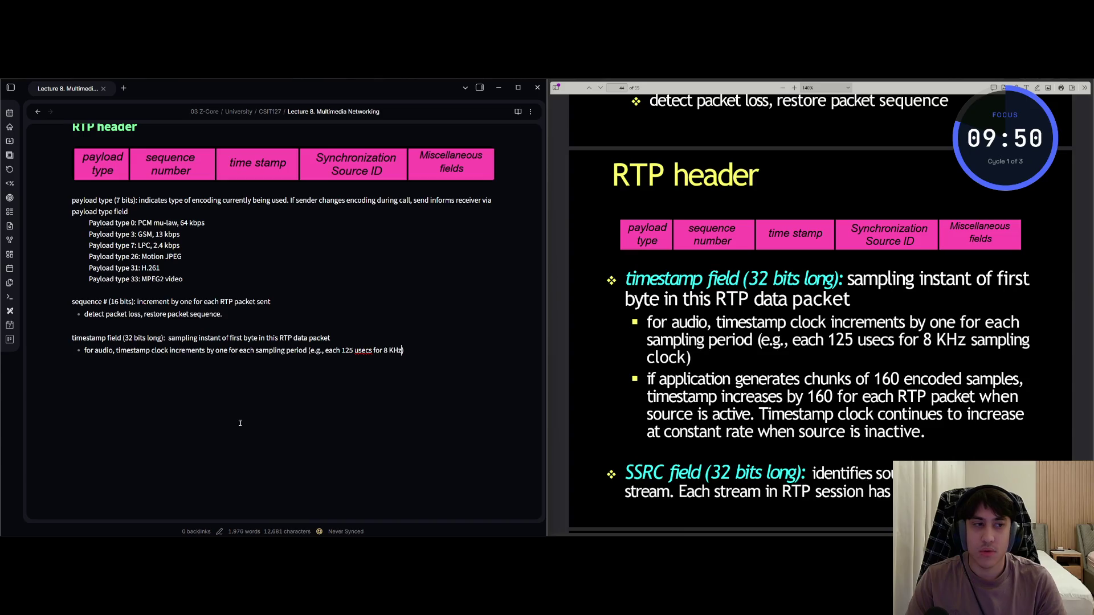
pyautogui.write(' sampling clock')
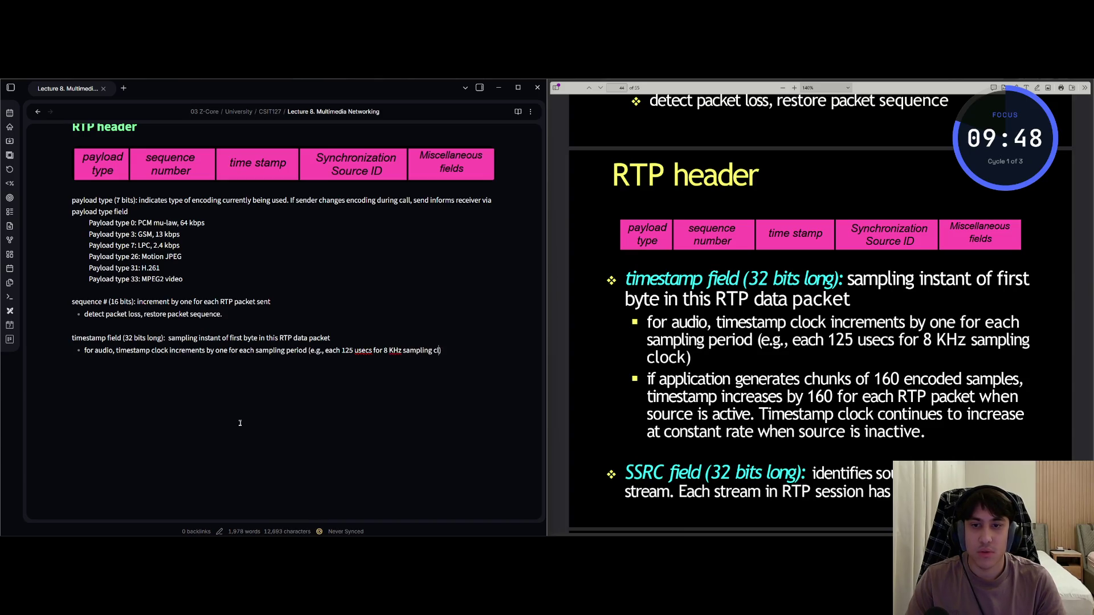
pyautogui.press('Right')
pyautogui.press('Return')
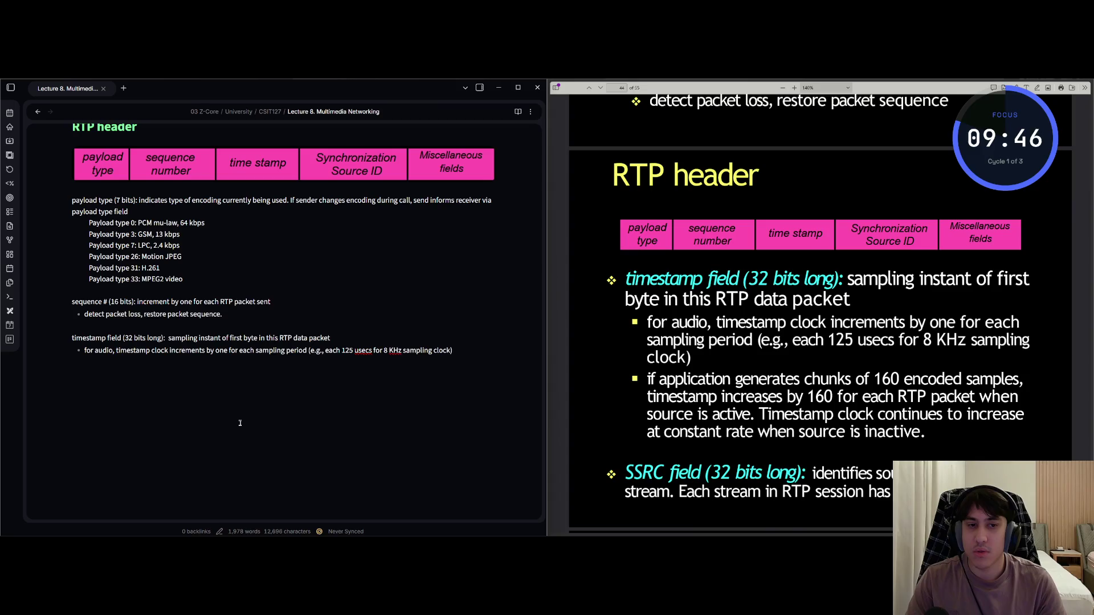
pyautogui.write('if application')
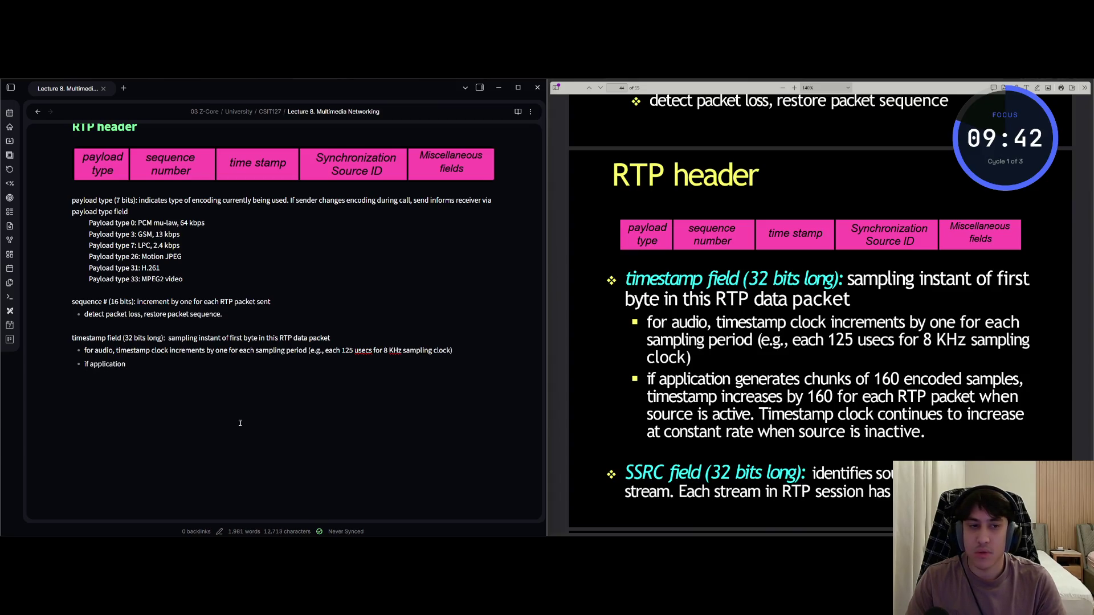
pyautogui.write(' gen')
pyautogui.write('erates c')
pyautogui.write('huinm')
# Write the 160-encoded-samples sub-bullet: timestamp rises by 160 per RTP packet, constant rate when source inactive
pyautogui.press('BackSpace')
pyautogui.press('BackSpace')
pyautogui.press('BackSpace')
pyautogui.write('nks ')
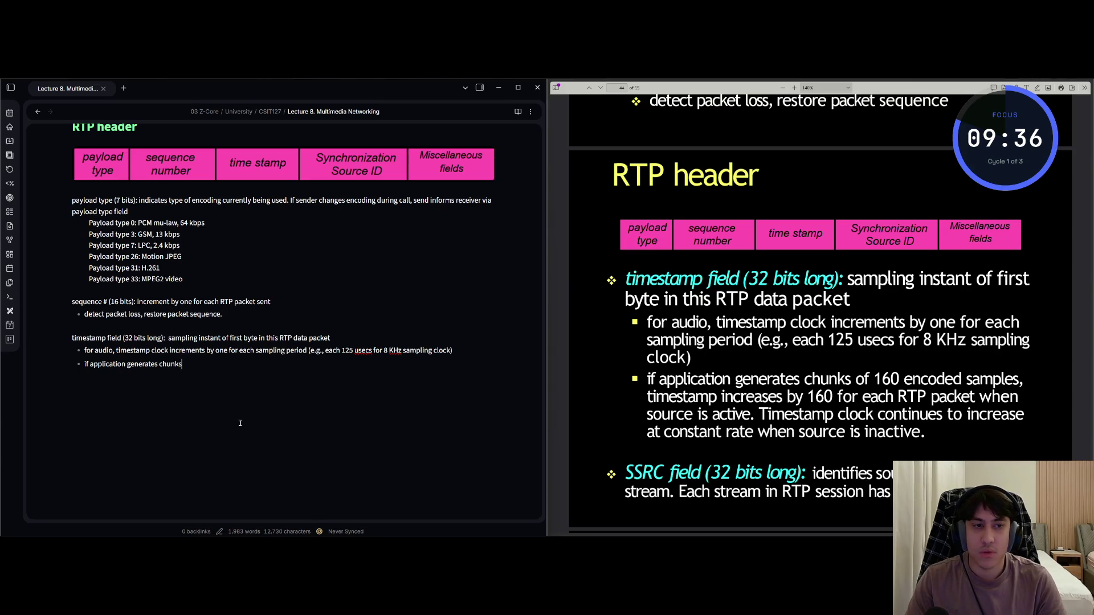
pyautogui.write('of 160')
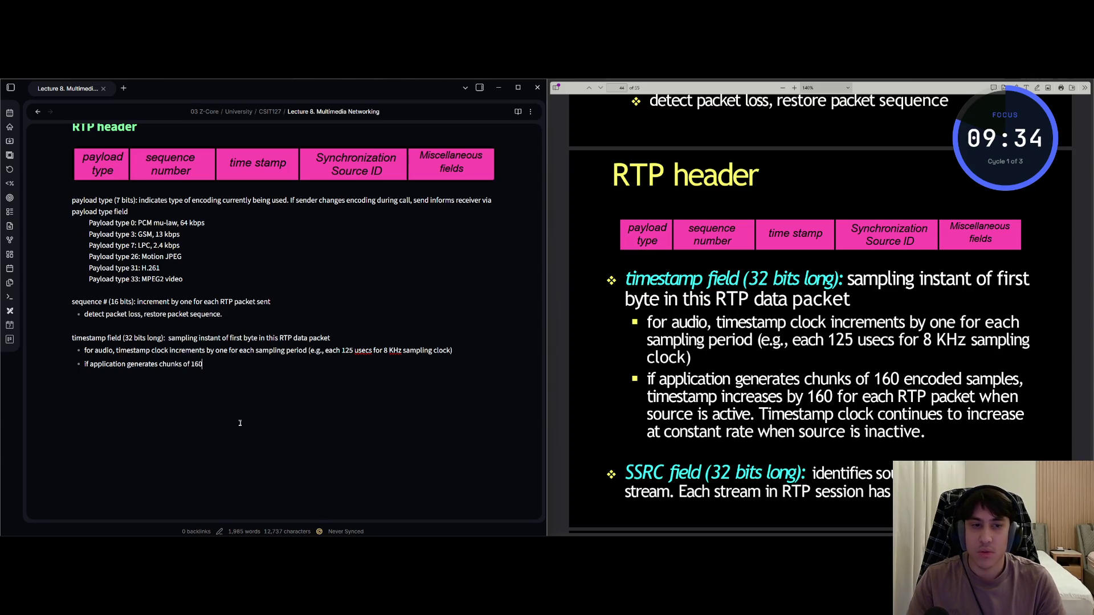
pyautogui.write(' encoded ')
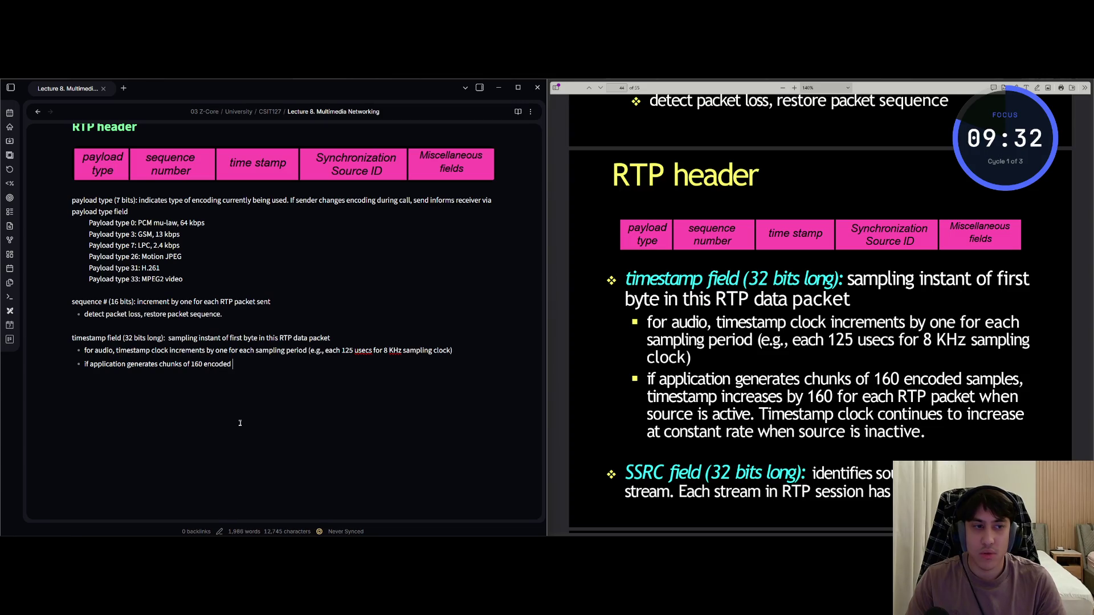
pyautogui.write('sampoles')
pyautogui.press('BackSpace')
pyautogui.press('BackSpace')
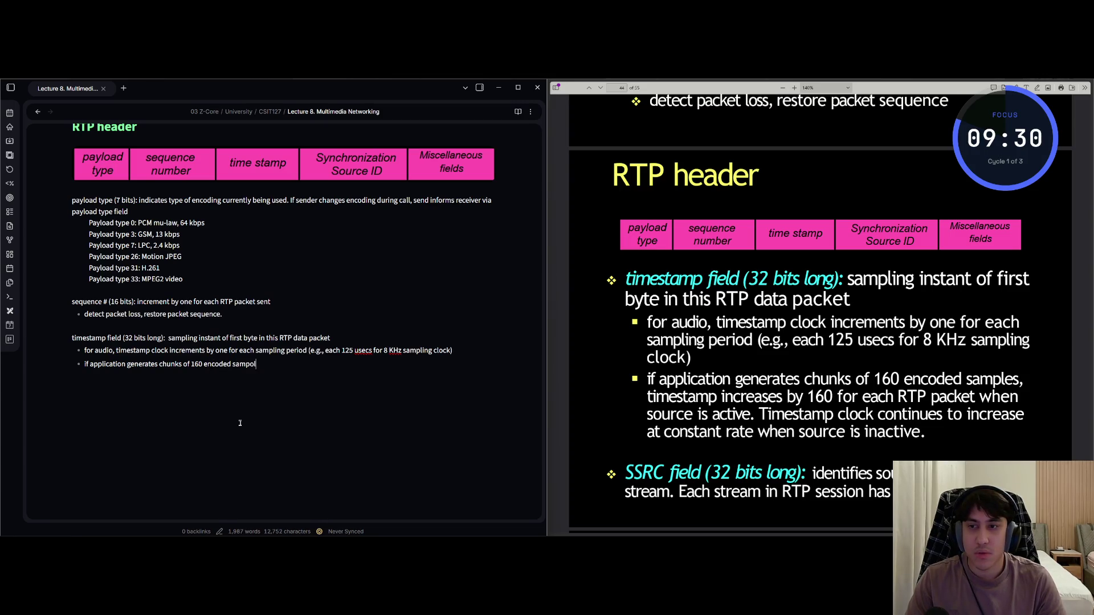
pyautogui.write('les')
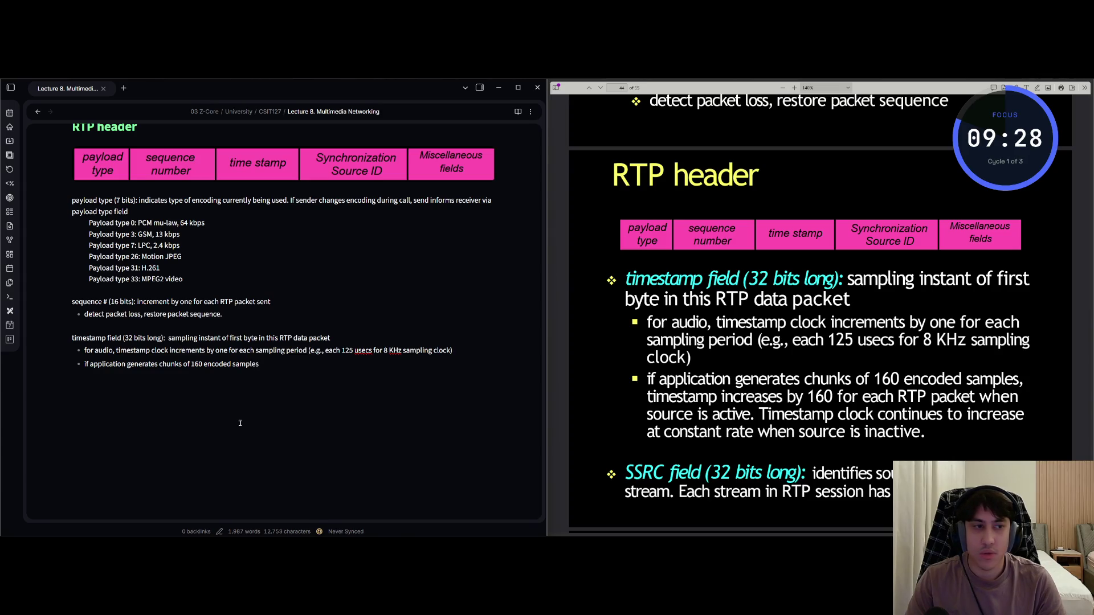
pyautogui.write(', timestamp ')
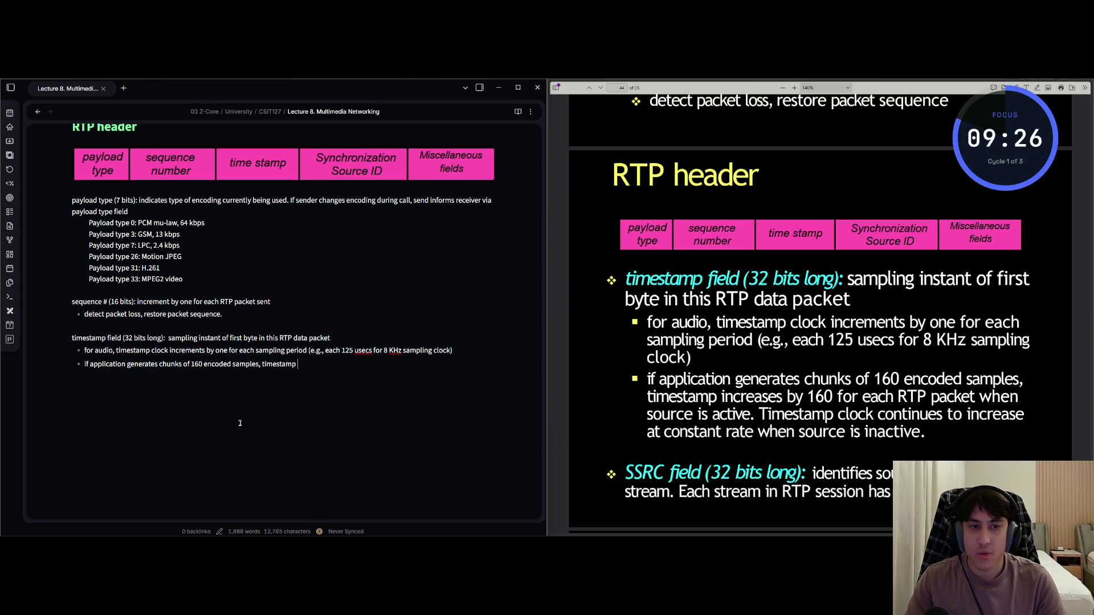
pyautogui.write('increases ')
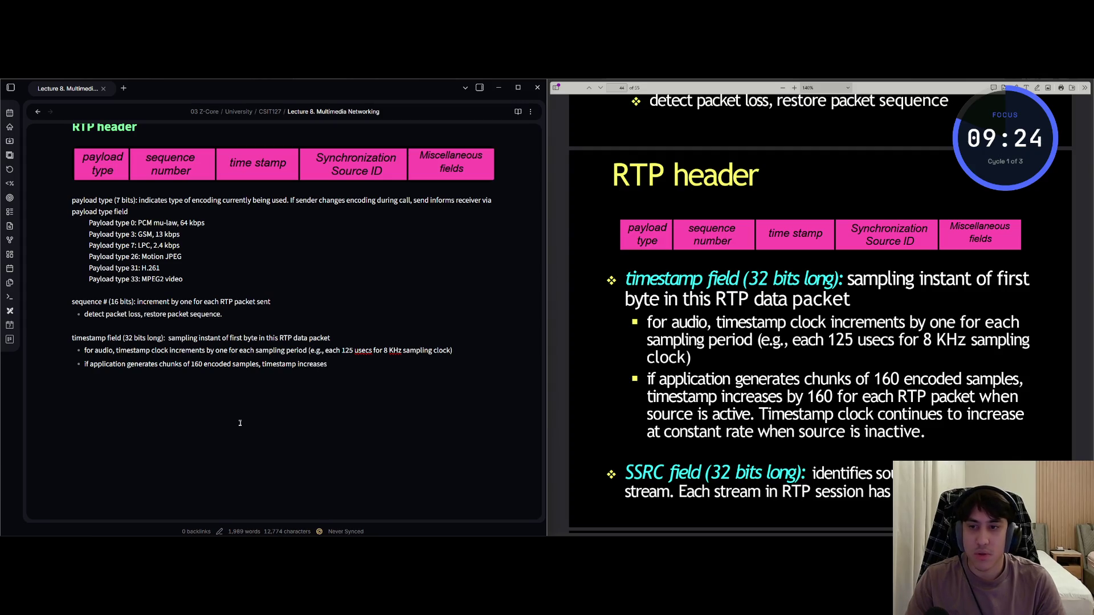
pyautogui.write('by 160')
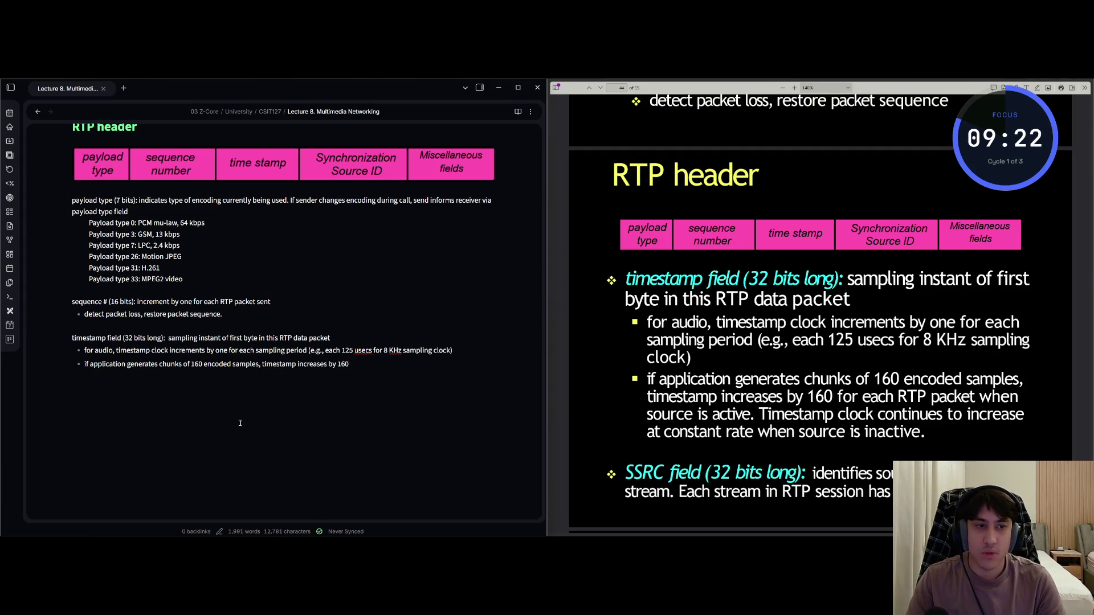
pyautogui.write(' for each RTP')
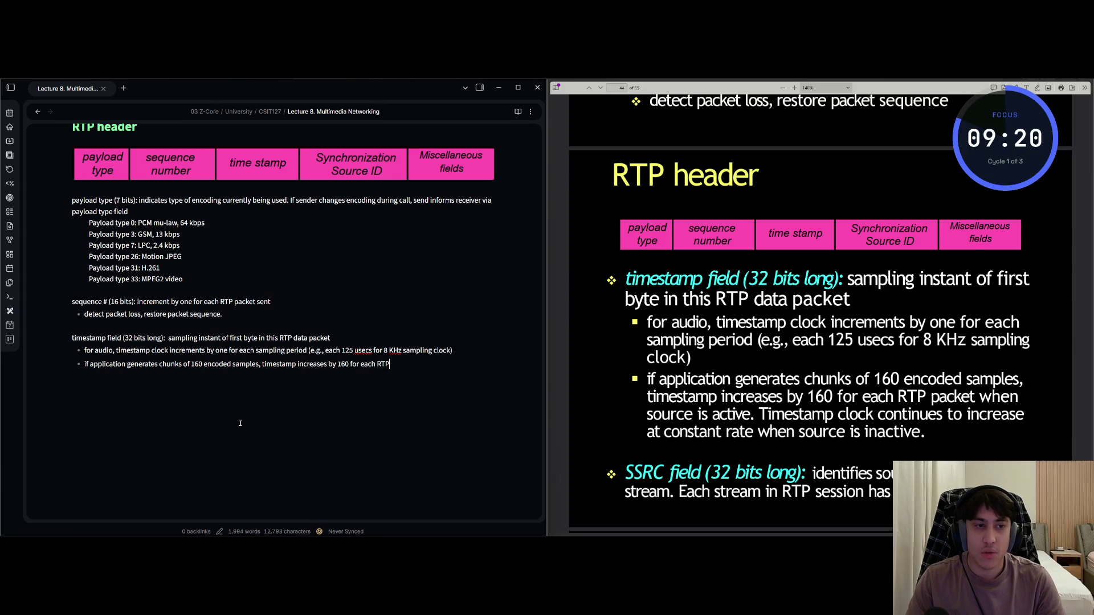
pyautogui.write(' packet when ')
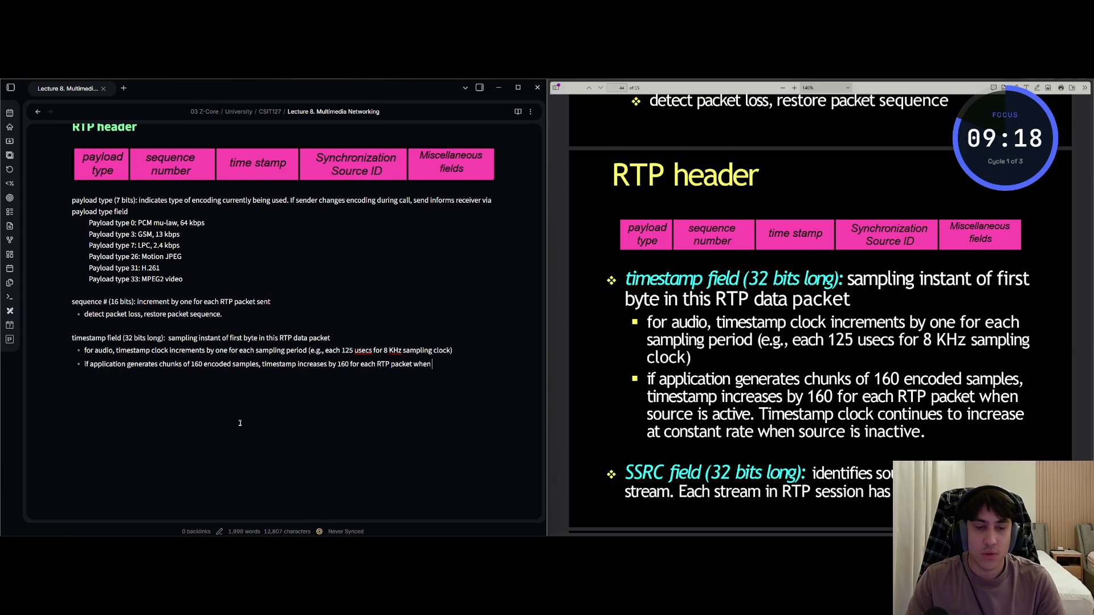
pyautogui.write('source')
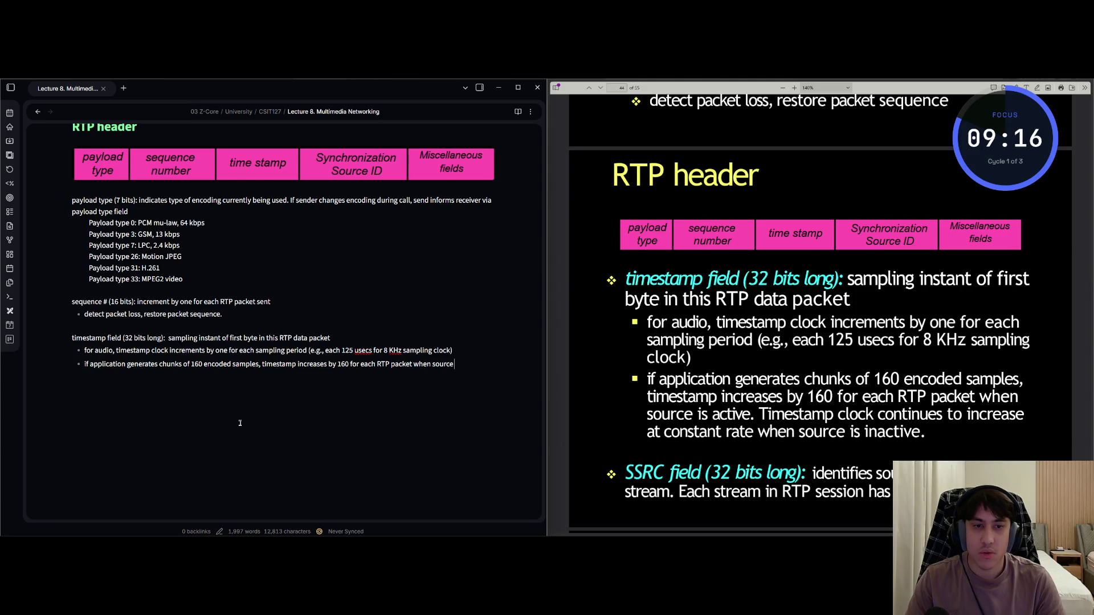
pyautogui.write(' is active.')
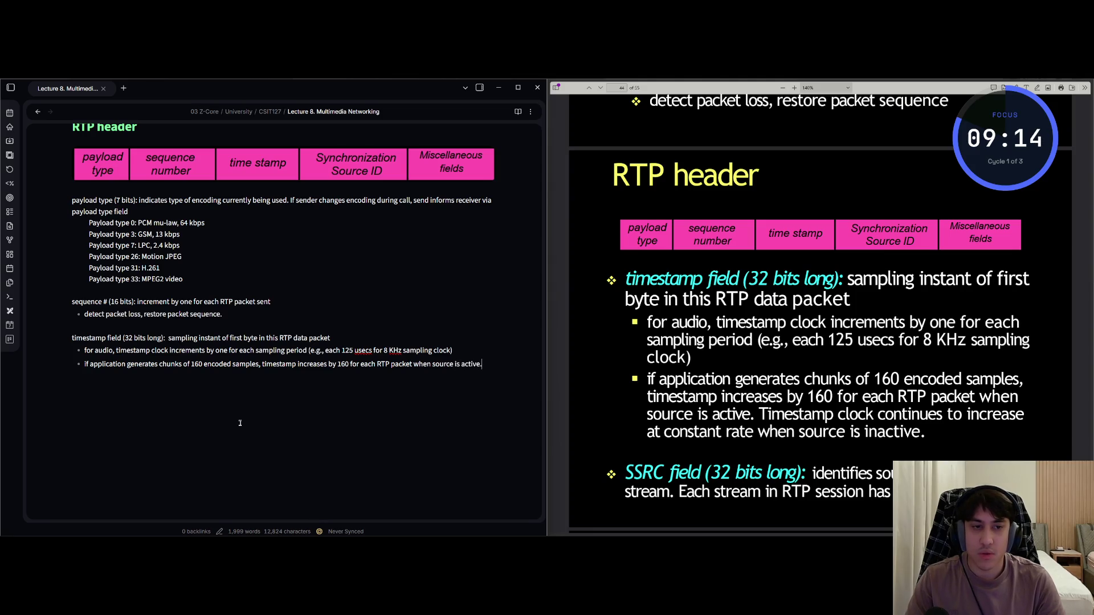
pyautogui.write(' Timestamp clock ')
pyautogui.write('continues ')
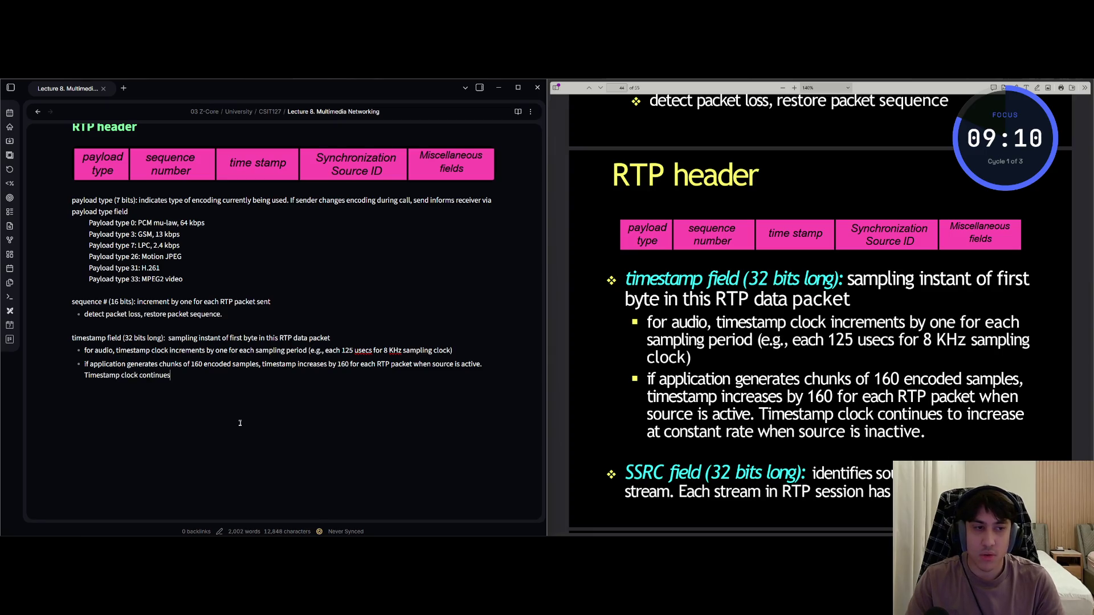
pyautogui.write('to increase')
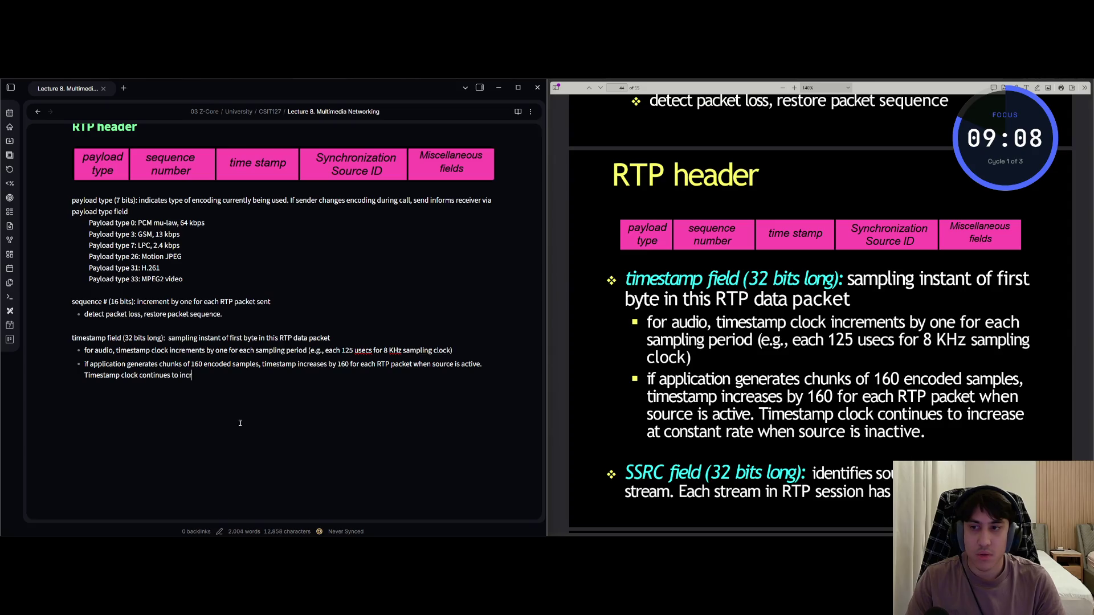
pyautogui.write(' at consts')
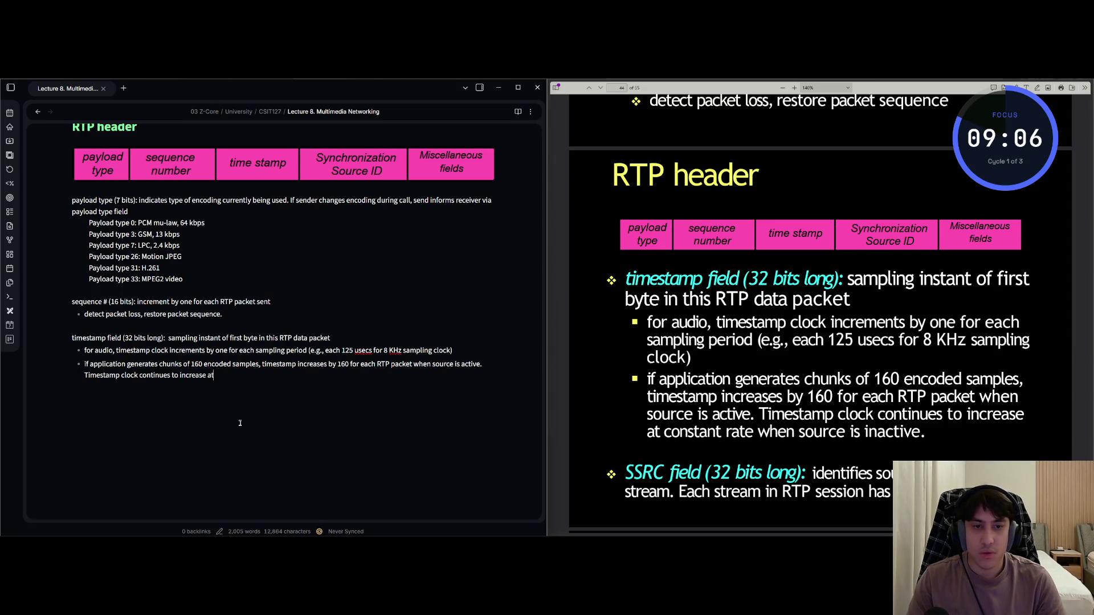
pyautogui.press('BackSpace')
pyautogui.write('a')
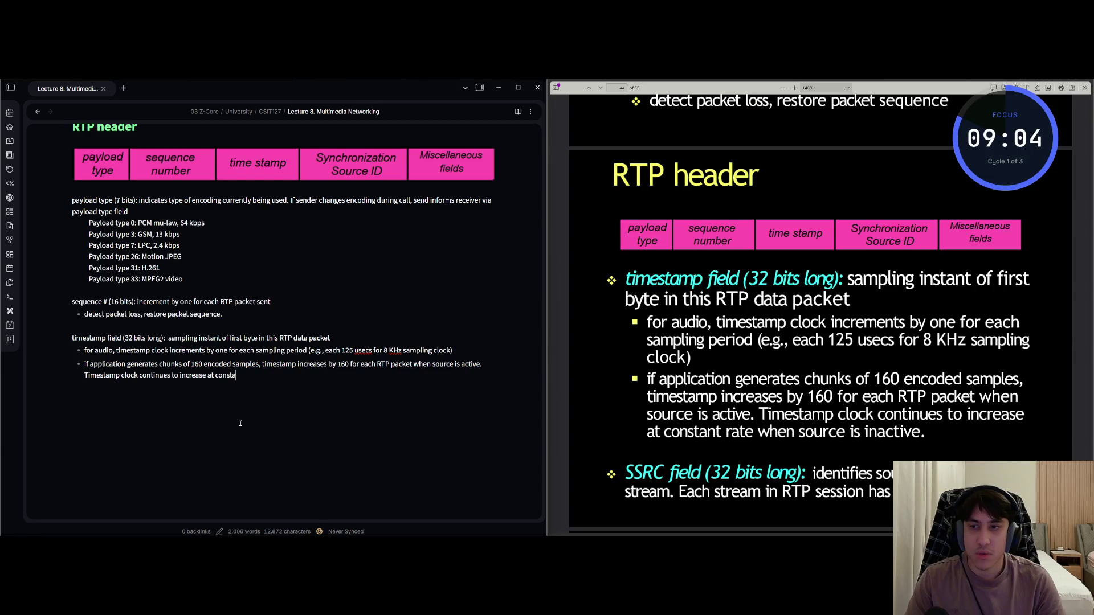
pyautogui.write('nt rate when soucve is ')
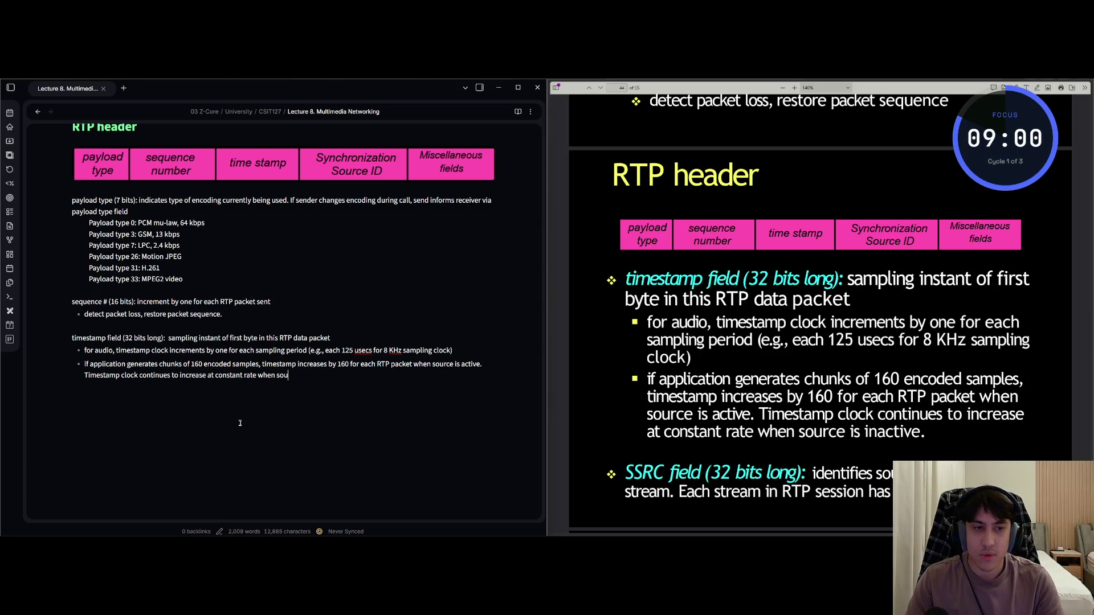
pyautogui.write('inactive.')
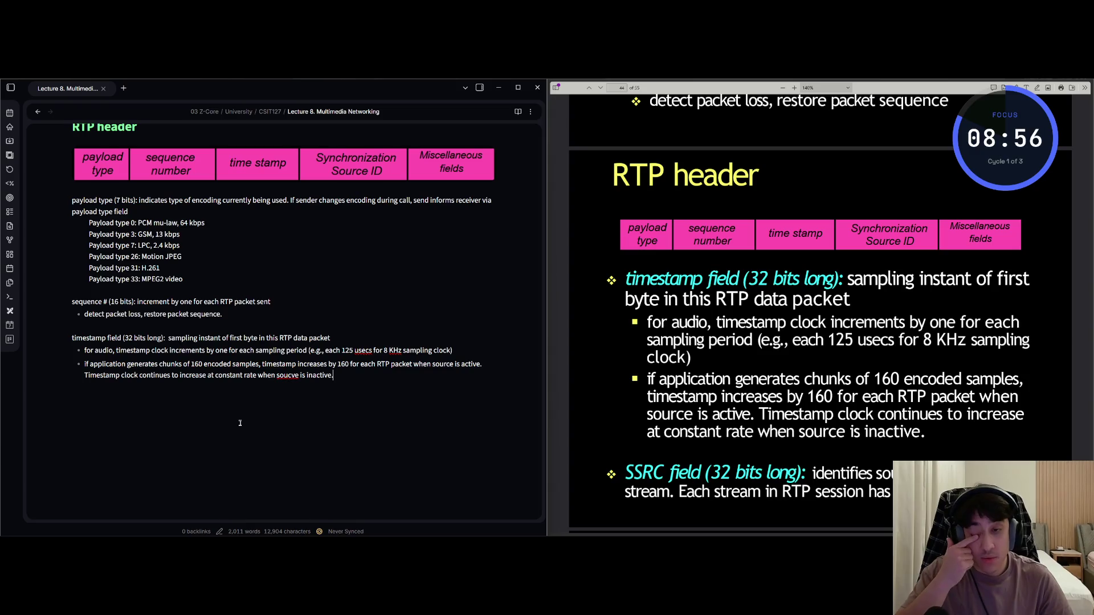
pyautogui.hotkey('ctrl', 'Left')
pyautogui.hotkey('ctrl', 'Left')
pyautogui.press('BackSpace')
pyautogui.press('BackSpace')
pyautogui.write('e')
pyautogui.press('BackSpace')
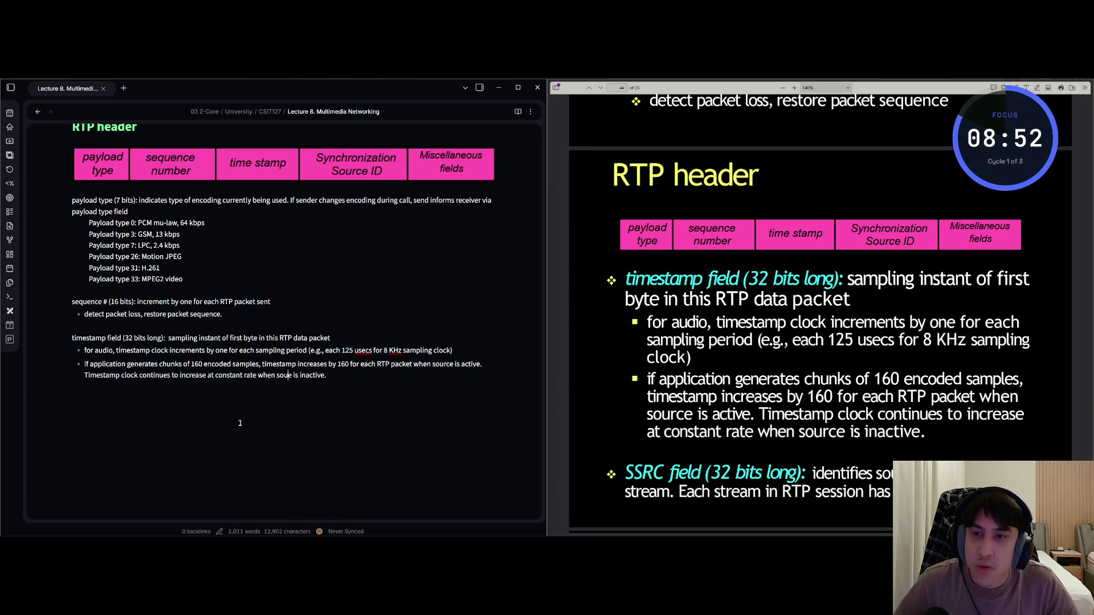
pyautogui.write('rc')
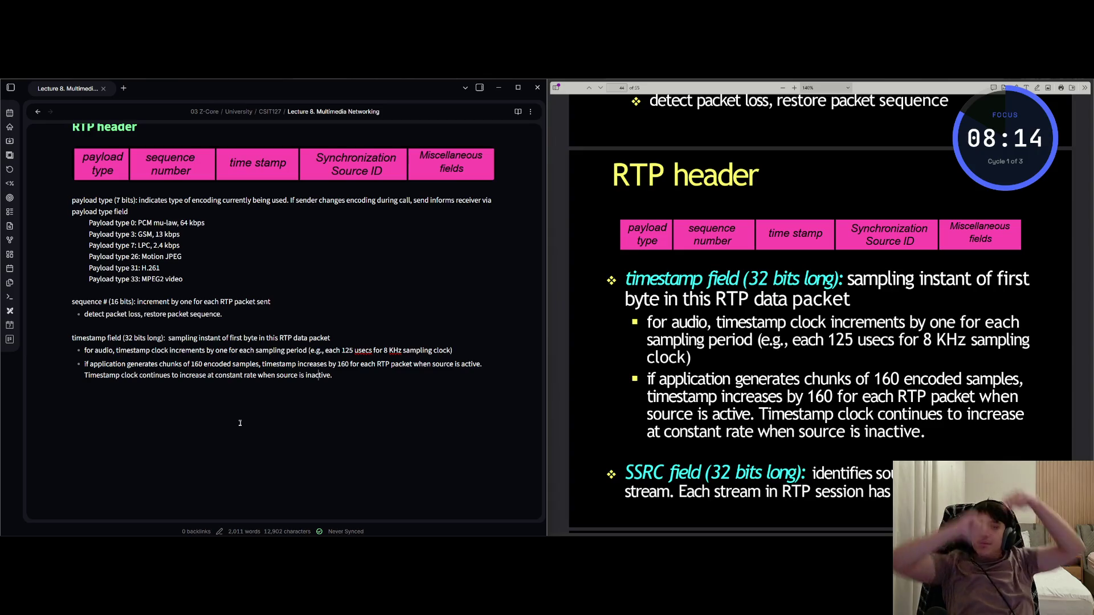
# Start a new line reading 'SSRC field (32 bits long'
pyautogui.press('Return')
pyautogui.press('Return')
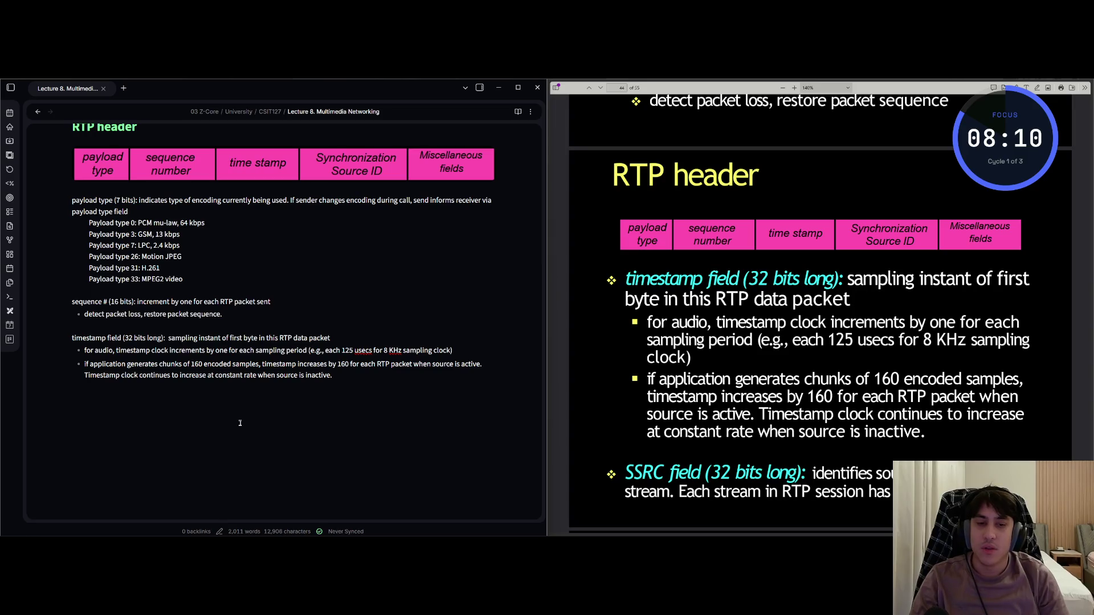
pyautogui.write('ssRC field ')
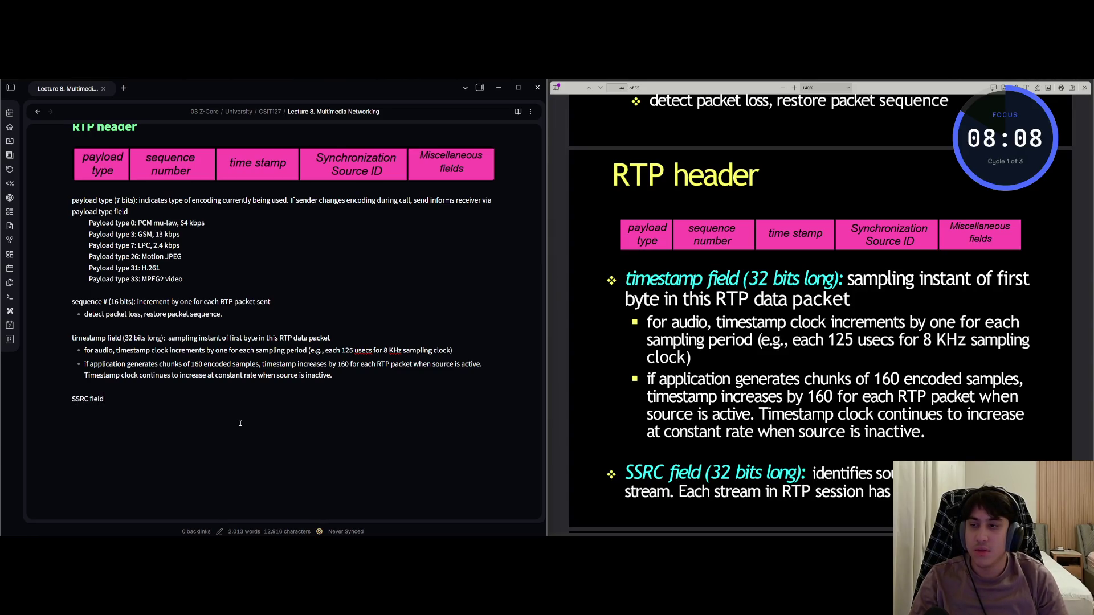
pyautogui.write('(32 bits lo')
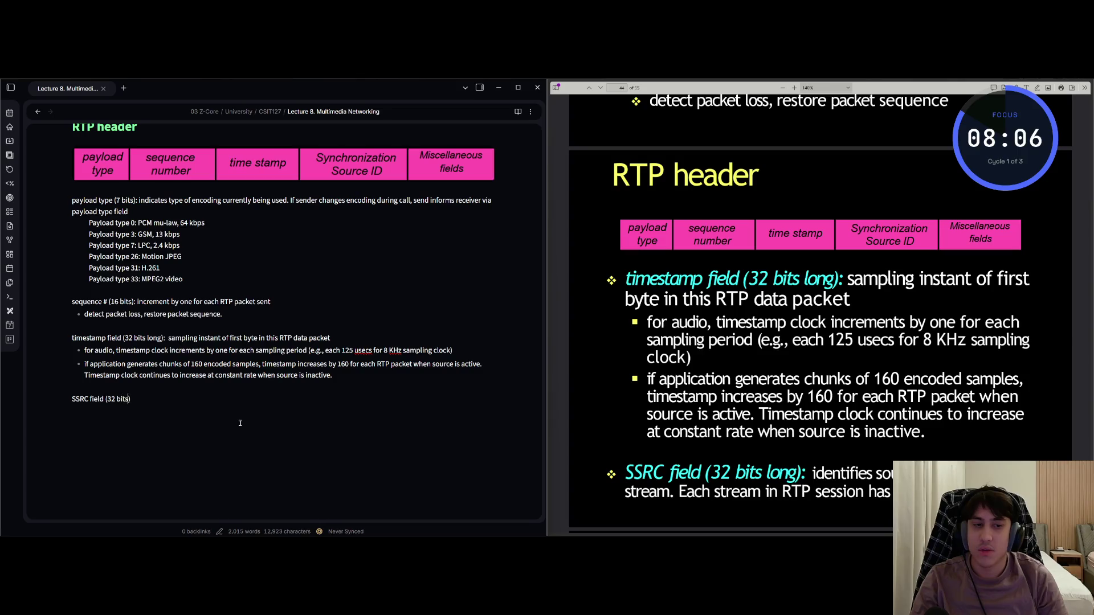
pyautogui.write('ng')
# Complete the SSRC line: identifies source of RTP stream; each stream in RTP session has distinct SSRC
pyautogui.press('Up')
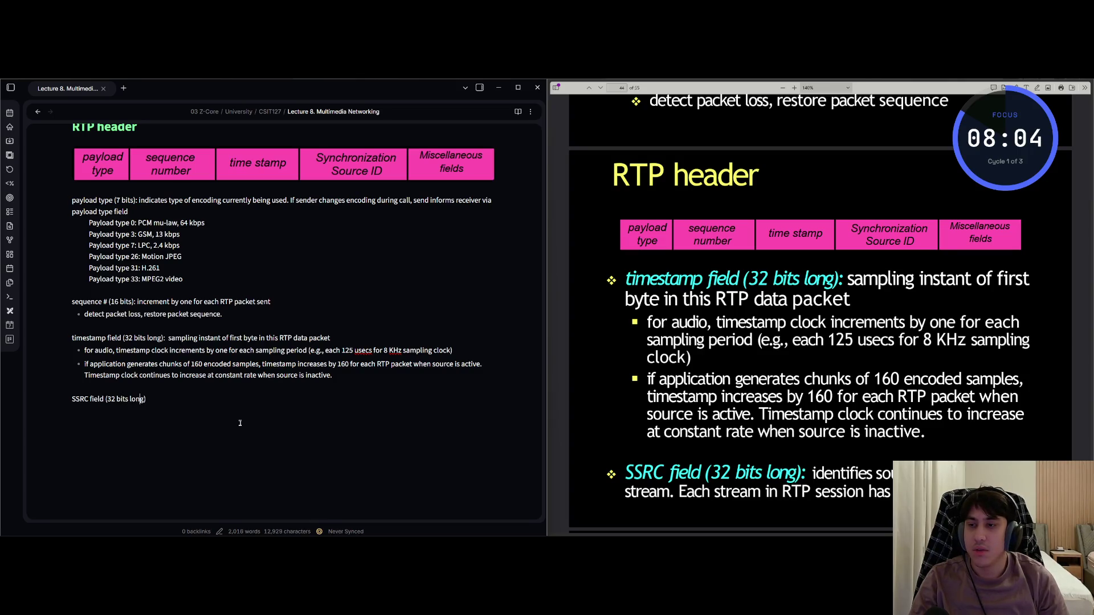
pyautogui.write(': ')
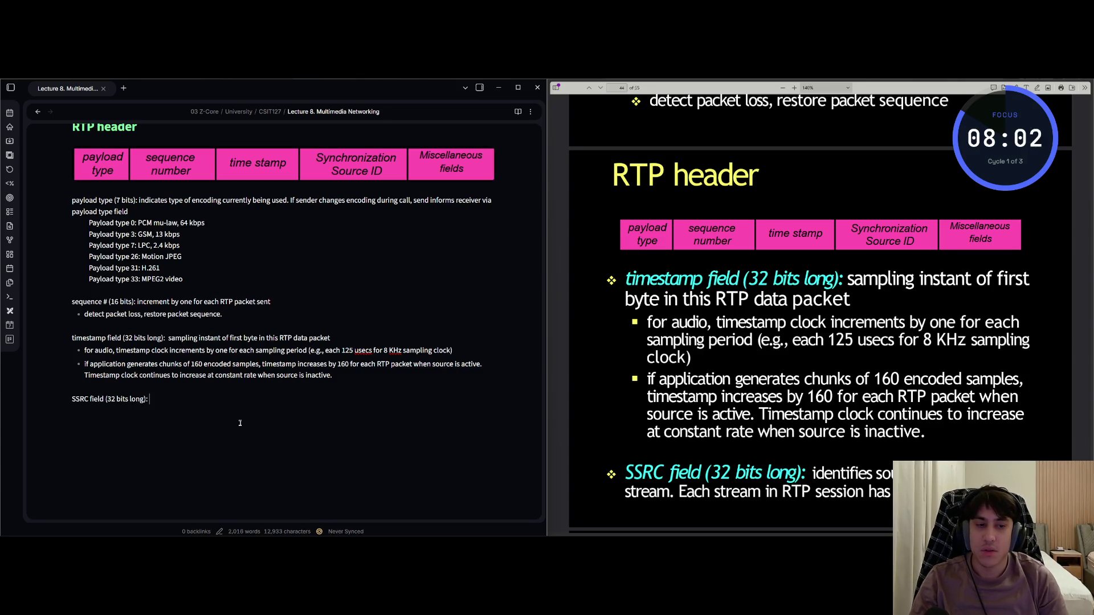
pyautogui.write('identifies ')
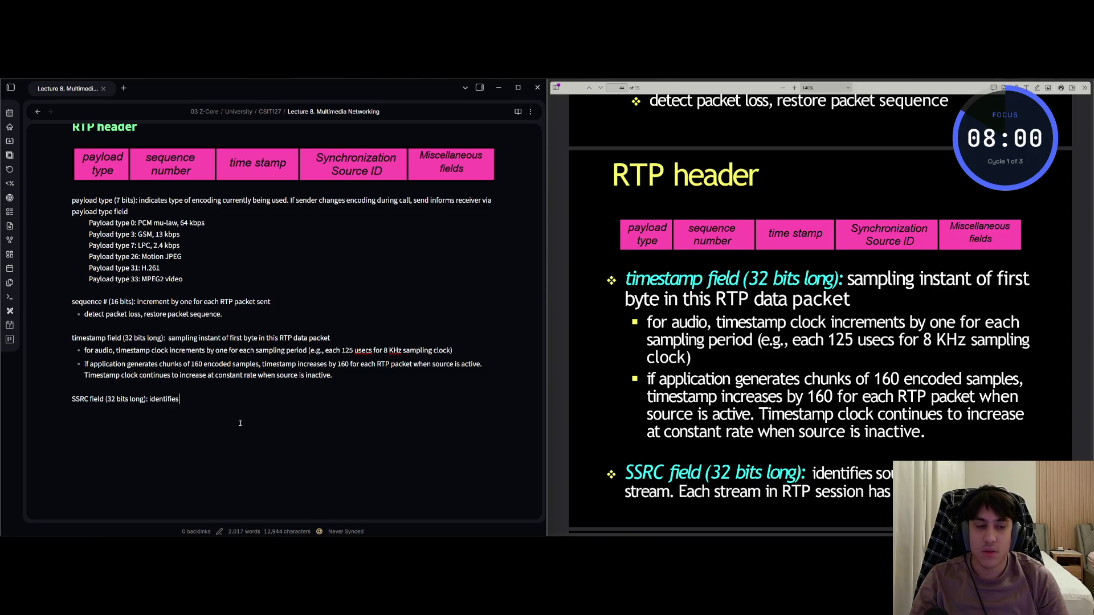
pyautogui.write('source of RTP s')
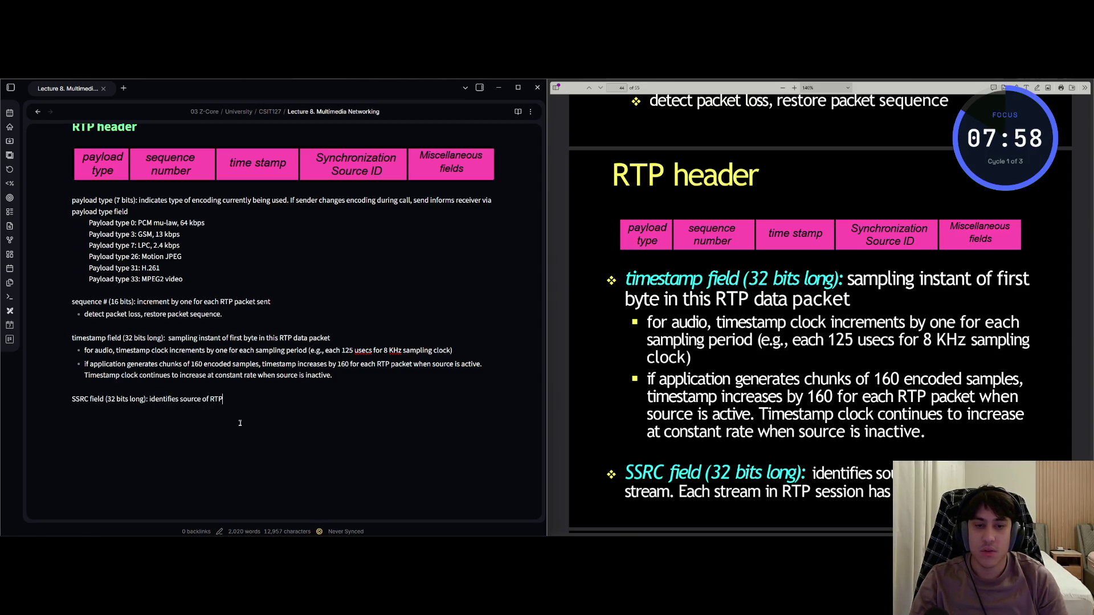
pyautogui.write('tream. Each stream ')
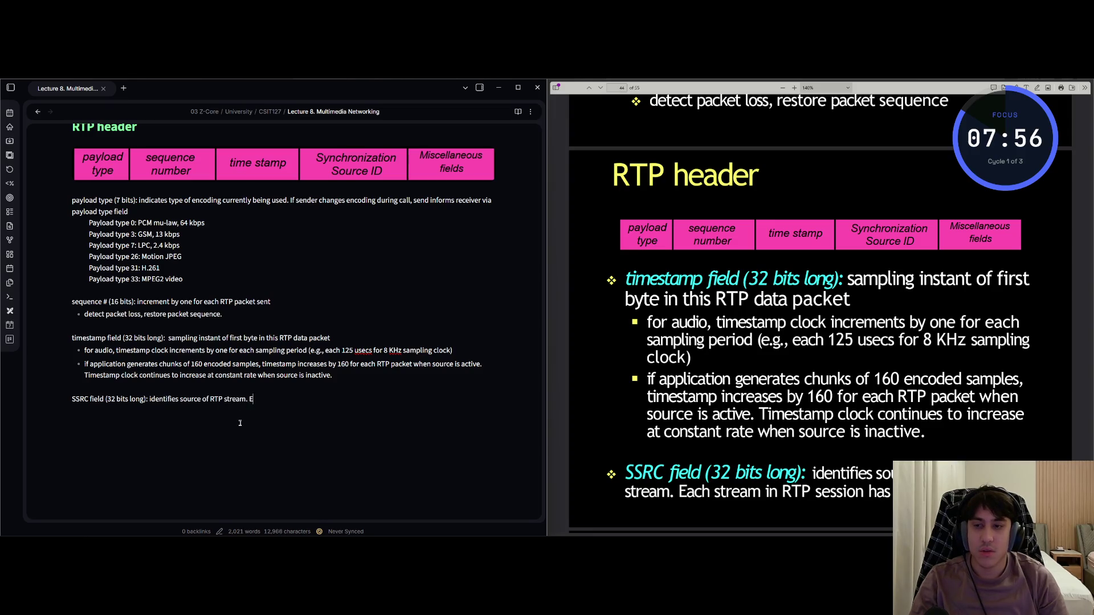
pyautogui.write('in ')
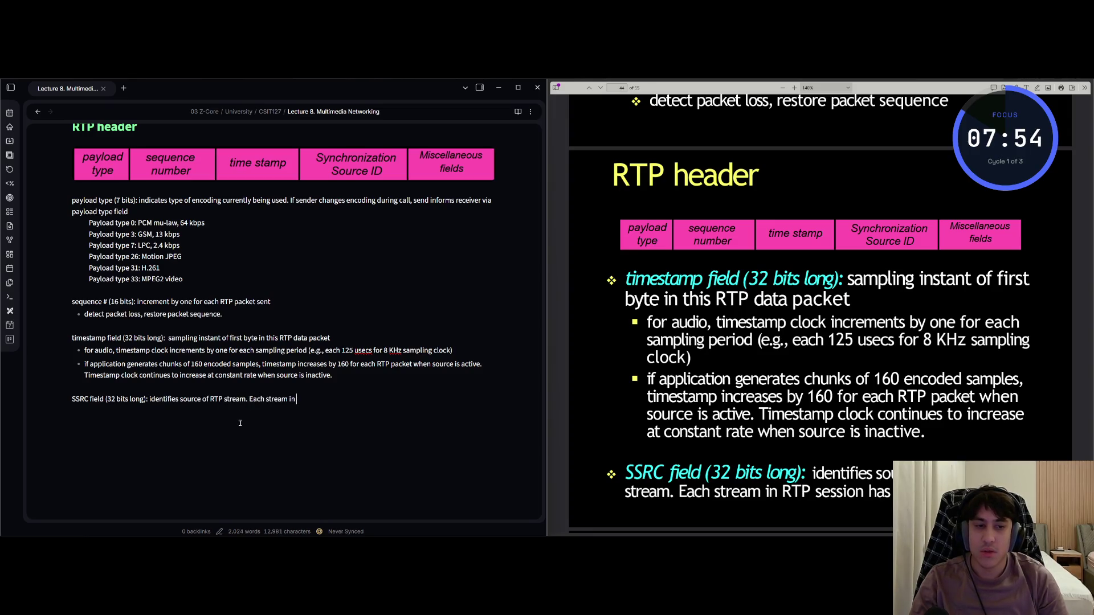
pyautogui.write('RTP sessi')
pyautogui.write('on ah')
pyautogui.press('BackSpace')
pyautogui.press('BackSpace')
pyautogui.press('BackSpace')
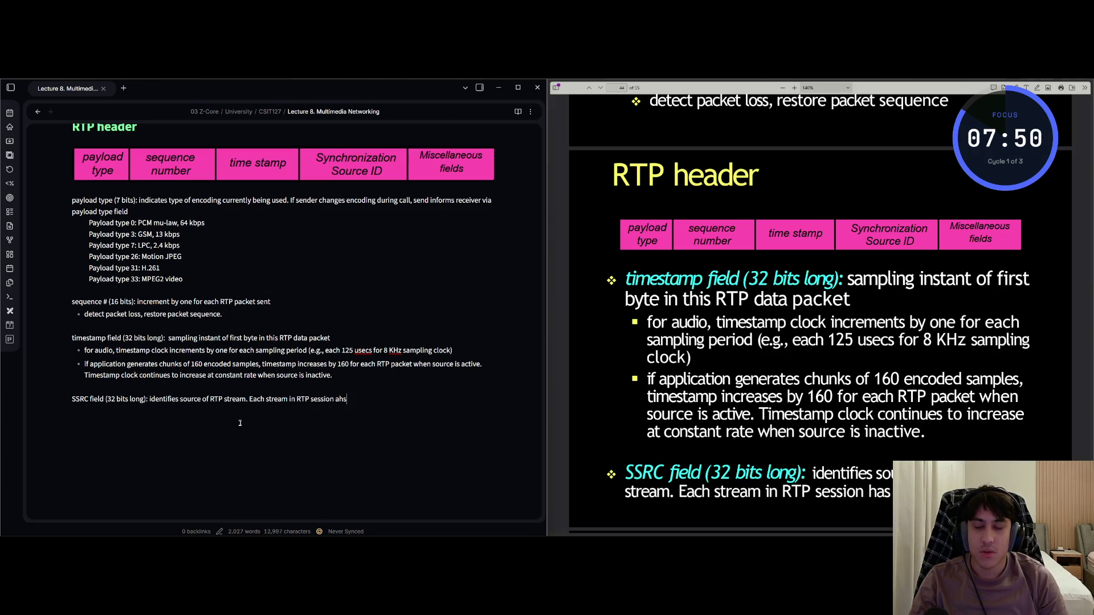
pyautogui.write('has dis')
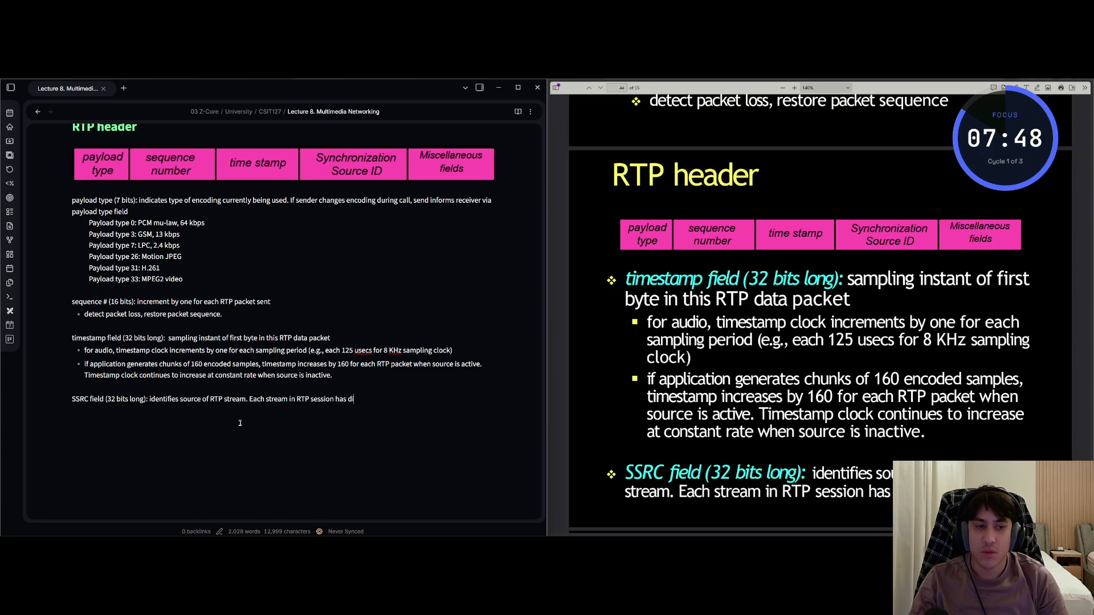
pyautogui.write('t')
pyautogui.write('nc')
pyautogui.write('t S')
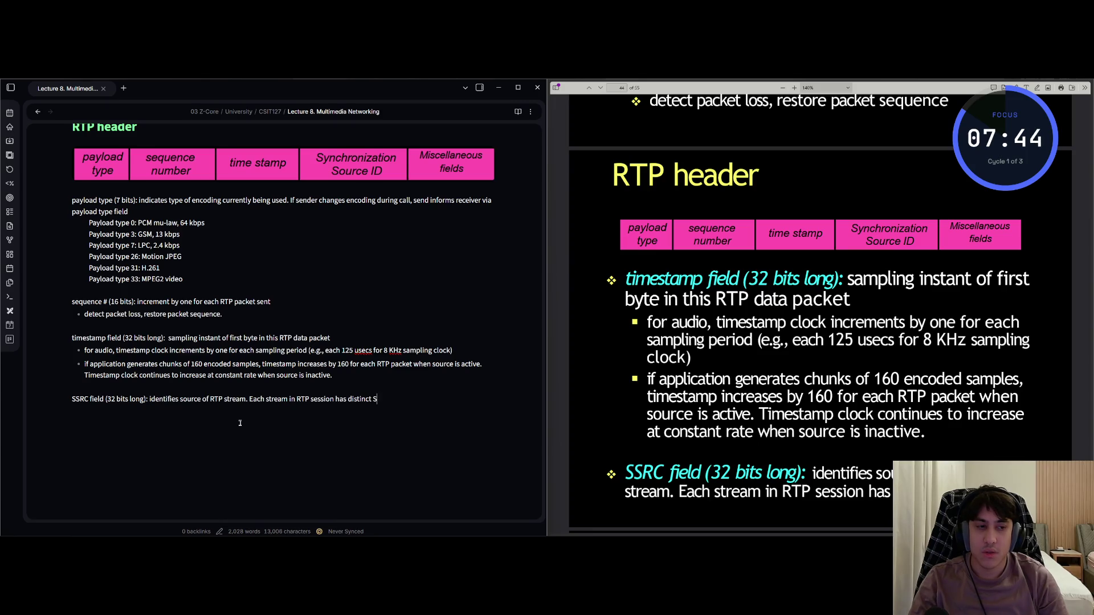
pyautogui.hotkey('alt', 'Tab')
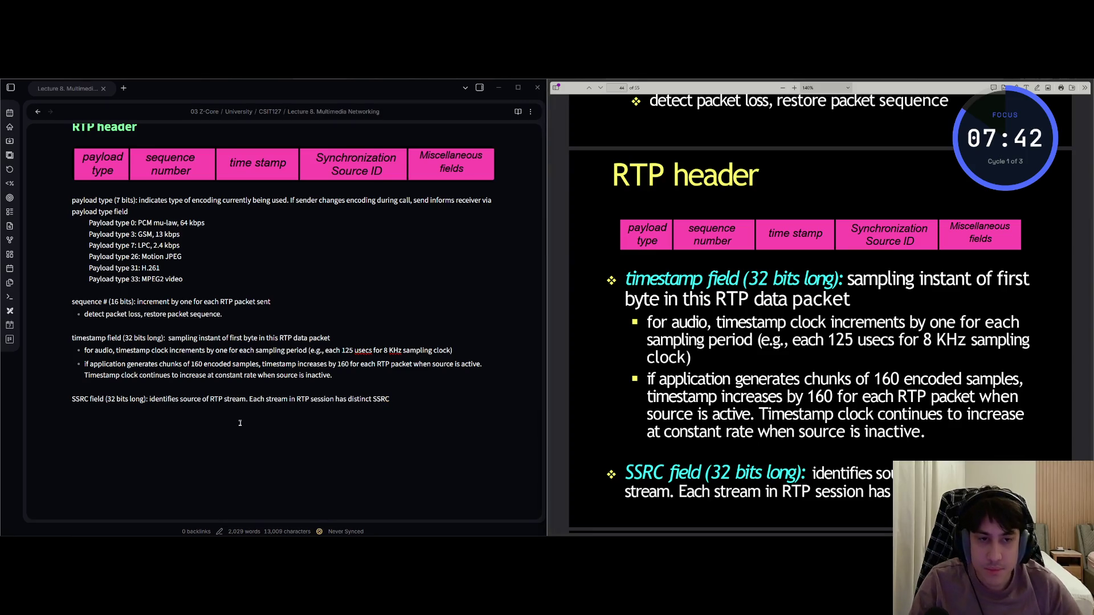
pyautogui.press('Down')
pyautogui.press('Down')
pyautogui.press('Down')
pyautogui.press('Down')
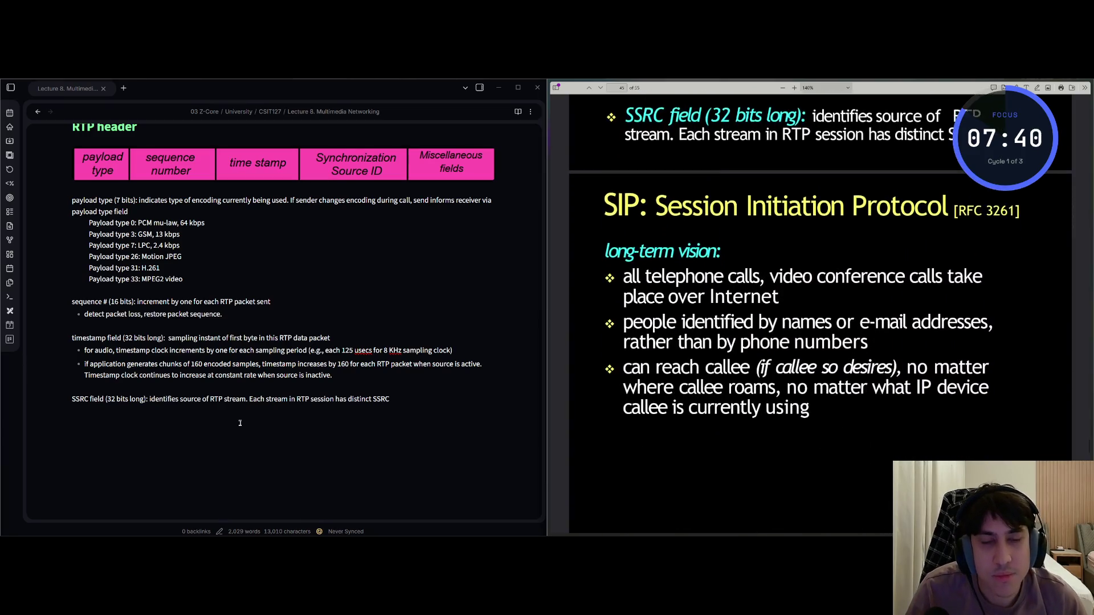
pyautogui.hotkey('alt', 'Tab')
pyautogui.press('Return')
pyautogui.press('Return')
# Add a '## SIP' heading followed by 'Session Initiation Protocol'
pyautogui.write('S')
pyautogui.press('BackSpace')
pyautogui.write('## SIP')
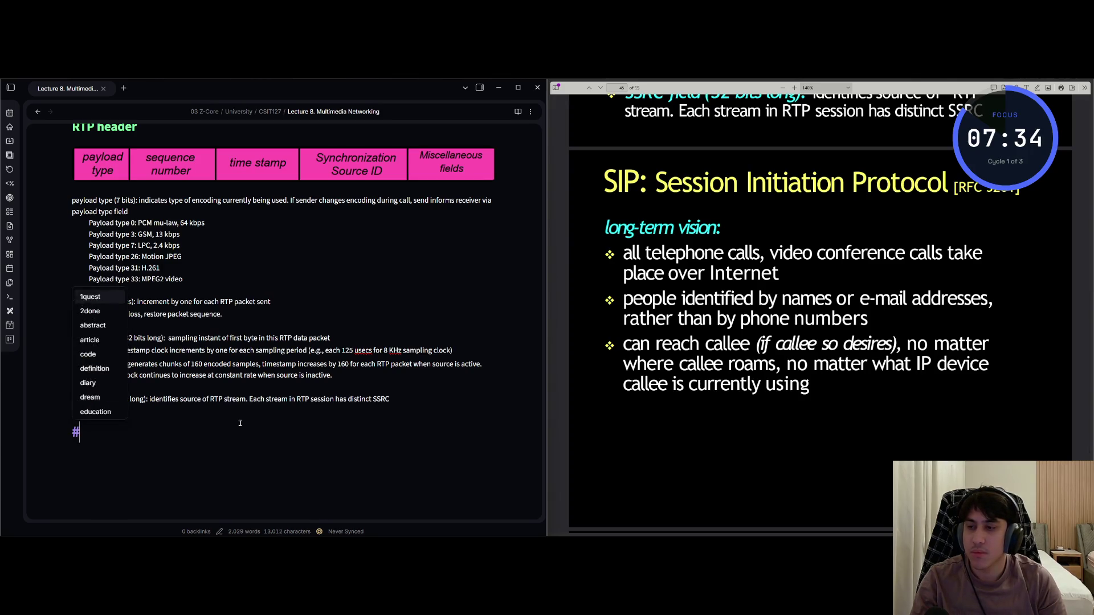
pyautogui.press('Return')
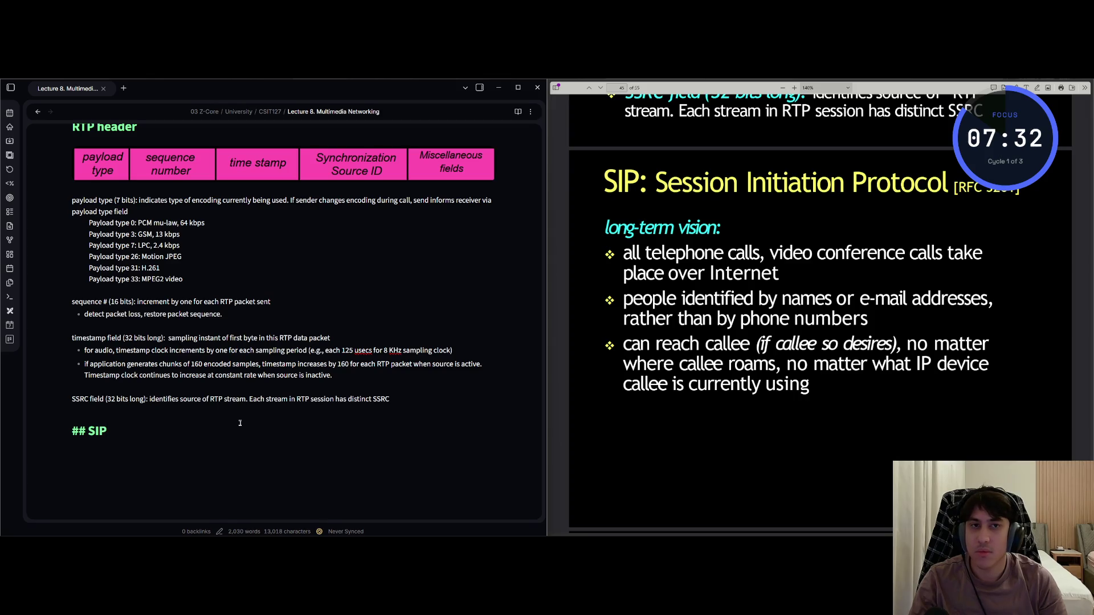
pyautogui.write('Sessio')
pyautogui.press('BackSpace')
pyautogui.press('BackSpace')
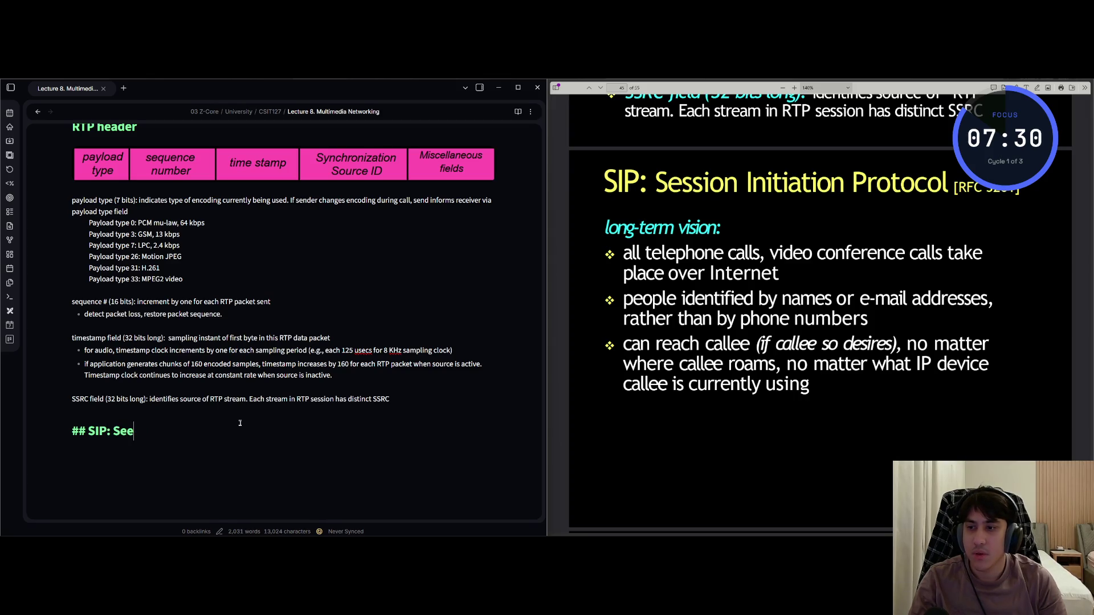
pyautogui.write('ion ')
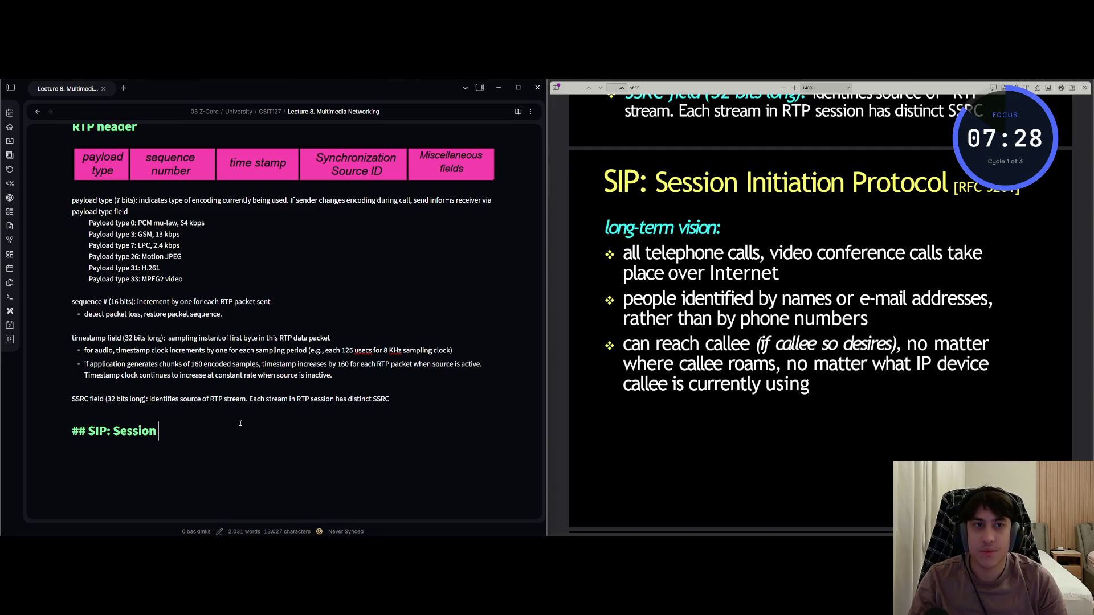
pyautogui.write('I')
pyautogui.write('ni')
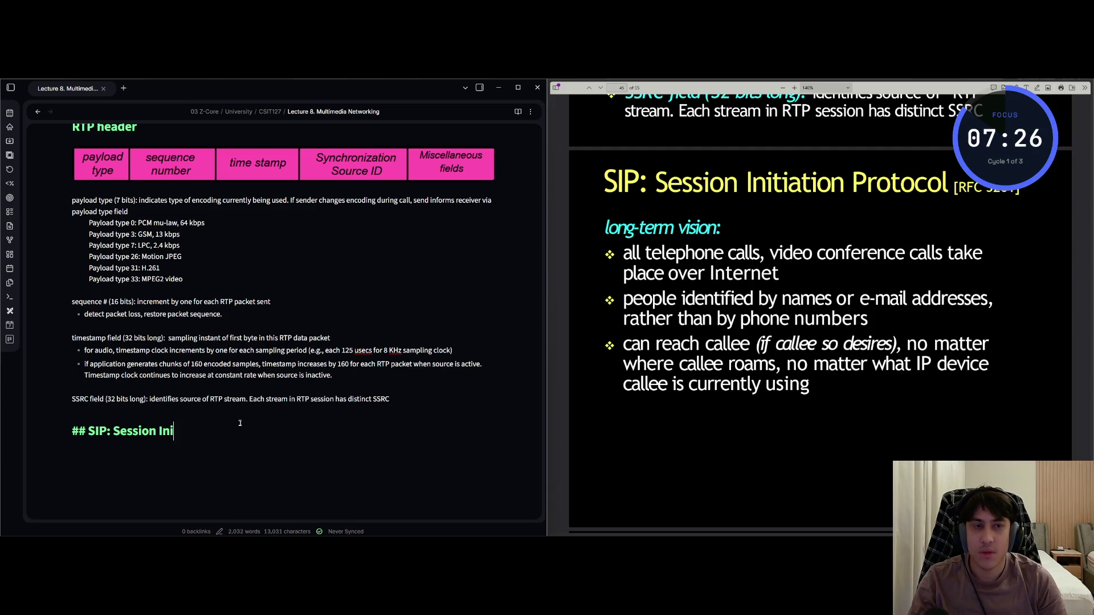
pyautogui.write('tiation Protocol')
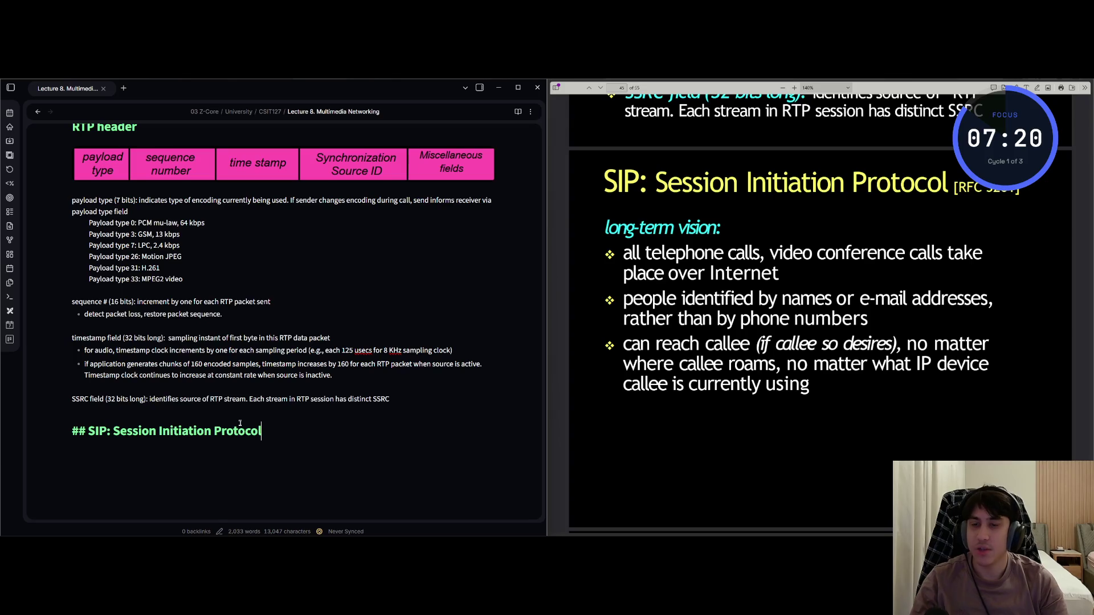
pyautogui.press('Return')
pyautogui.press('Return')
# Type the long-term vision bullets: Internet calls, people identified by names or e-mail addresses, callee reachable anywhere
pyautogui.scroll(-3, 240, 423)
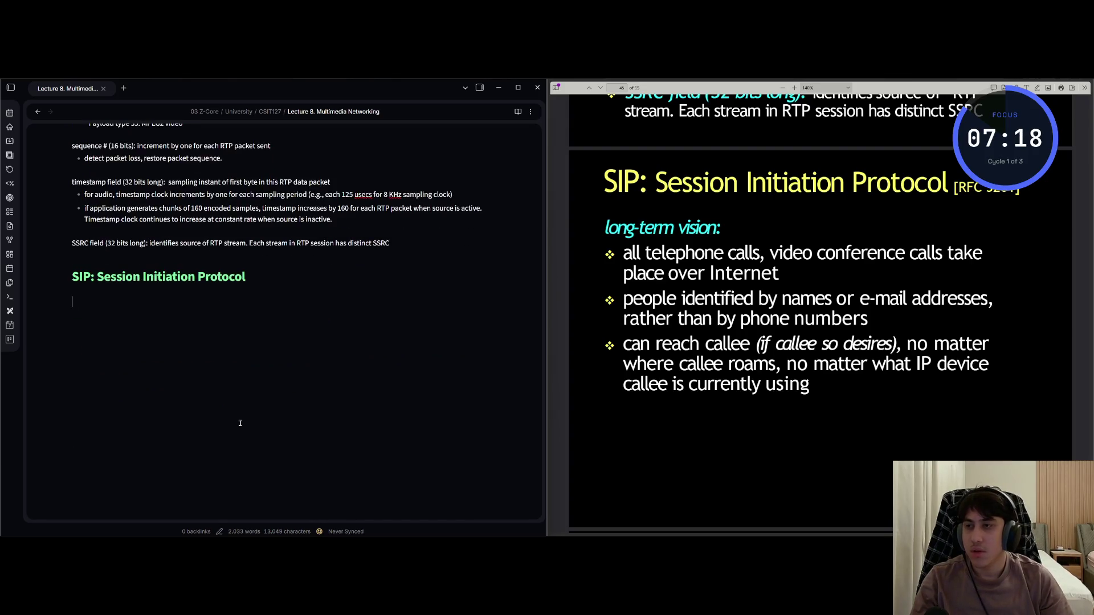
pyautogui.write('long-')
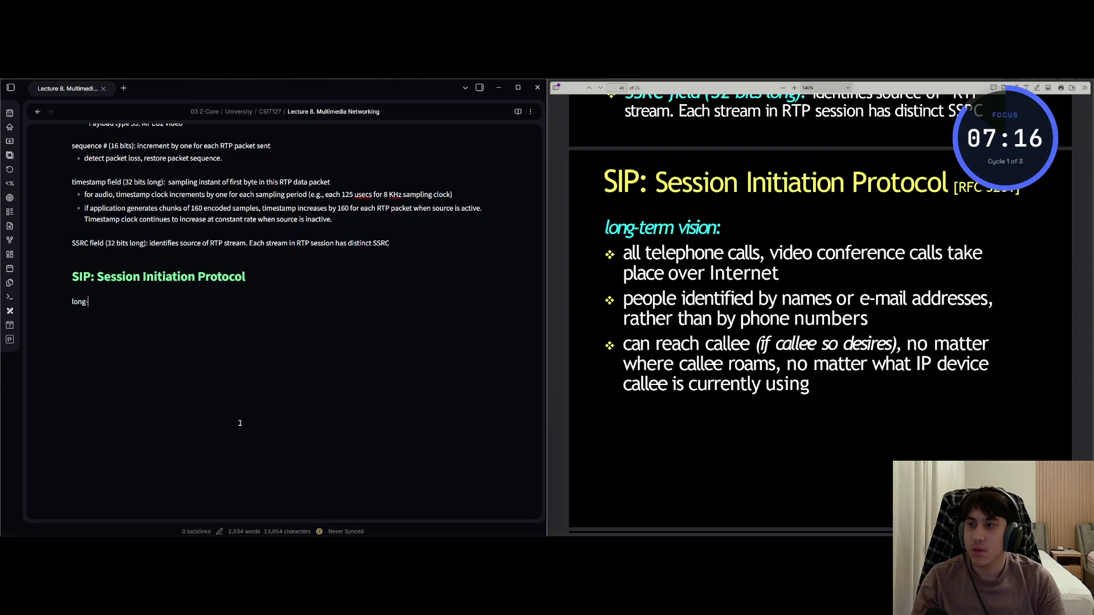
pyautogui.write('m vision')
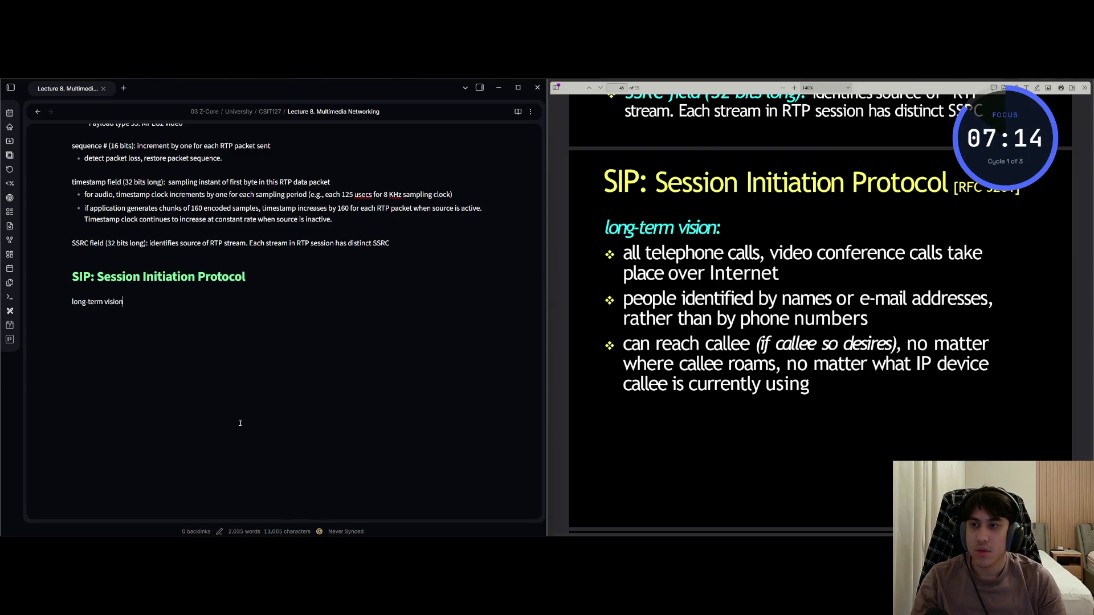
pyautogui.write(' al')
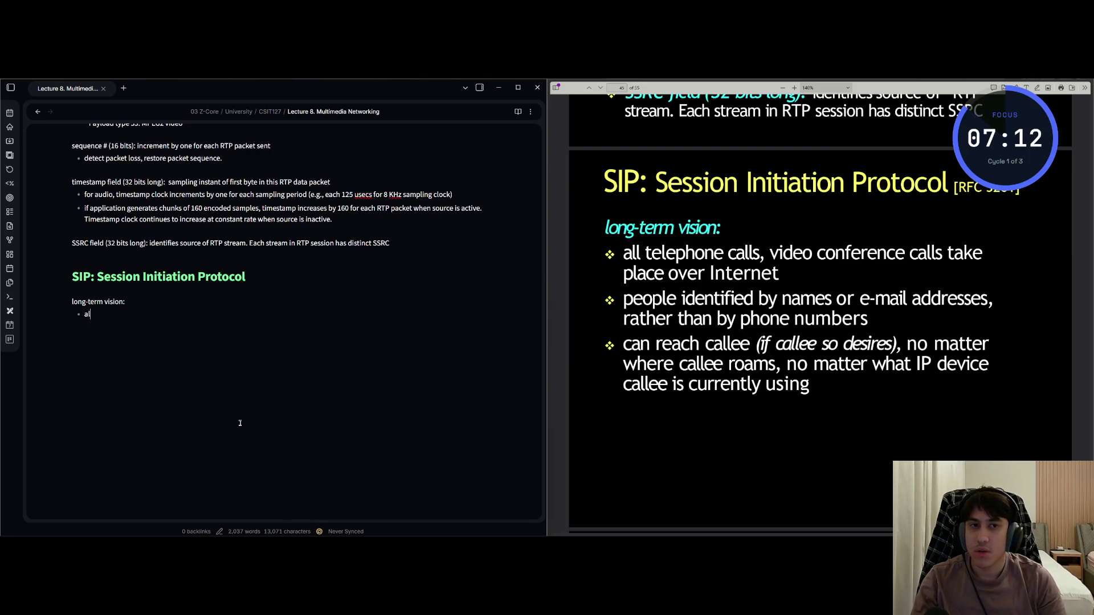
pyautogui.write(' telephone ca')
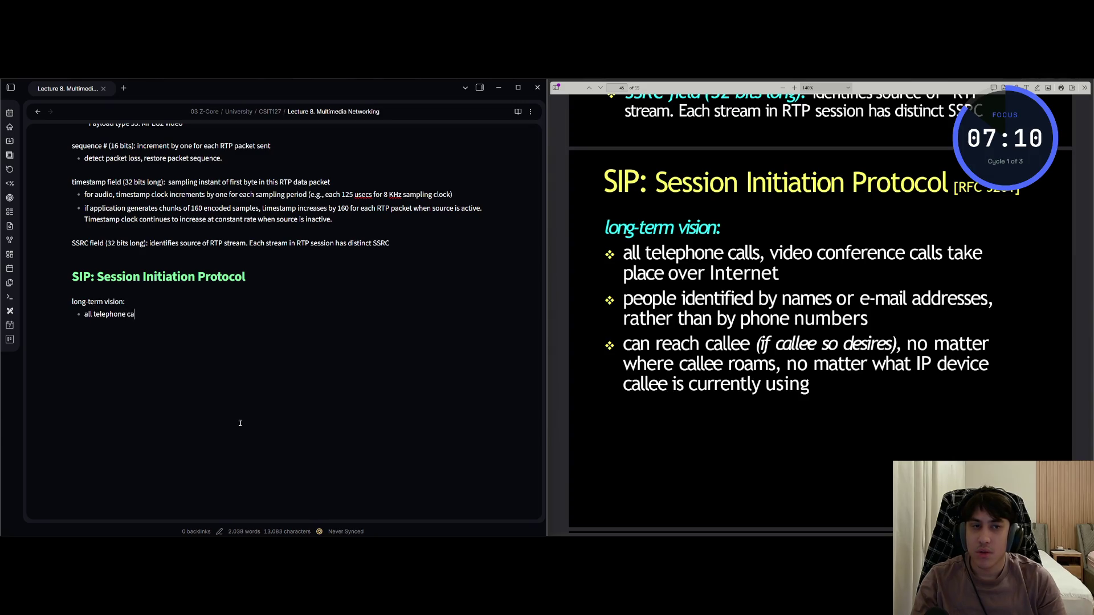
pyautogui.write('lls, video ')
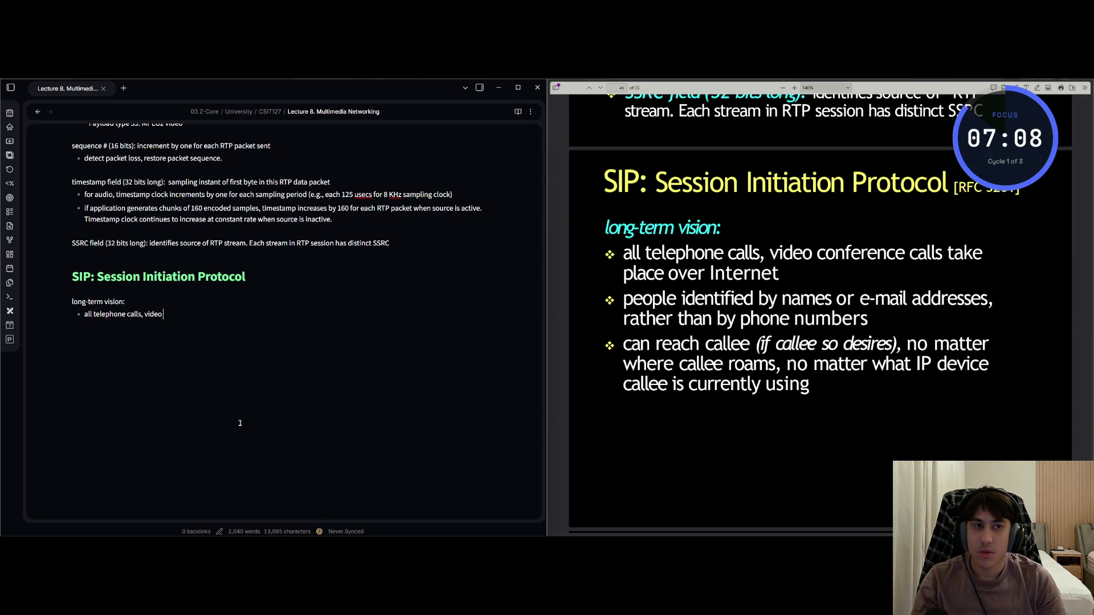
pyautogui.write('conference calls')
pyautogui.write(' take place ov')
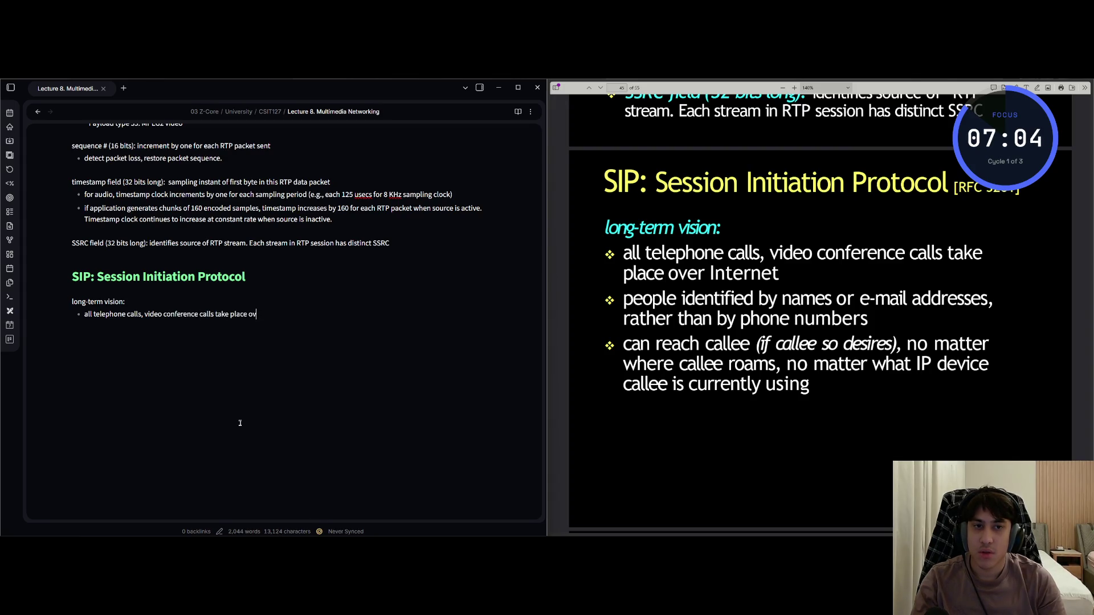
pyautogui.write('er Internet')
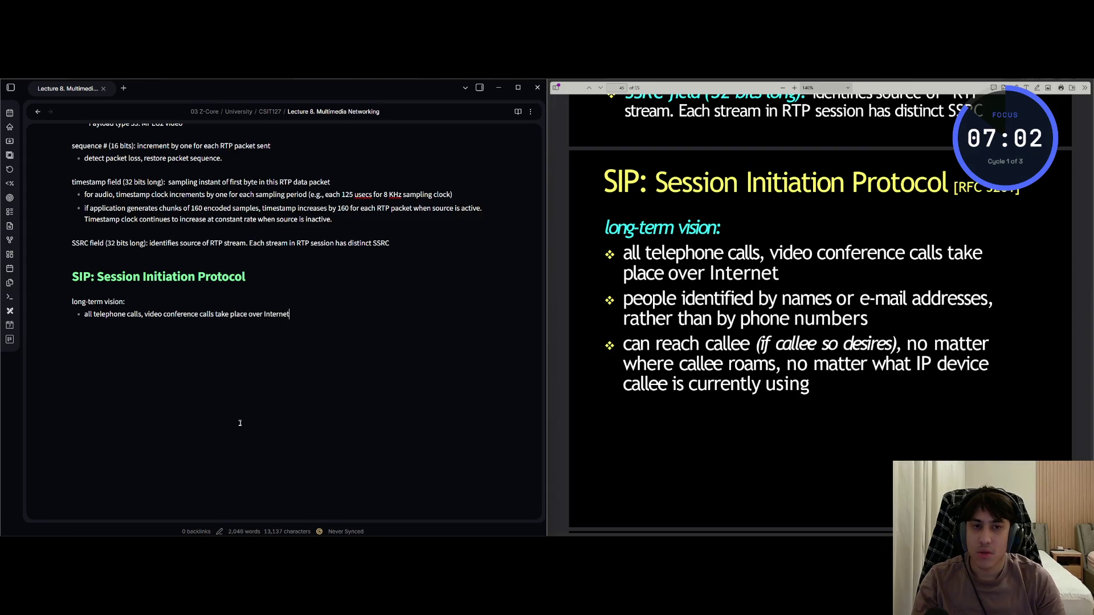
pyautogui.press('Return')
pyautogui.write('people')
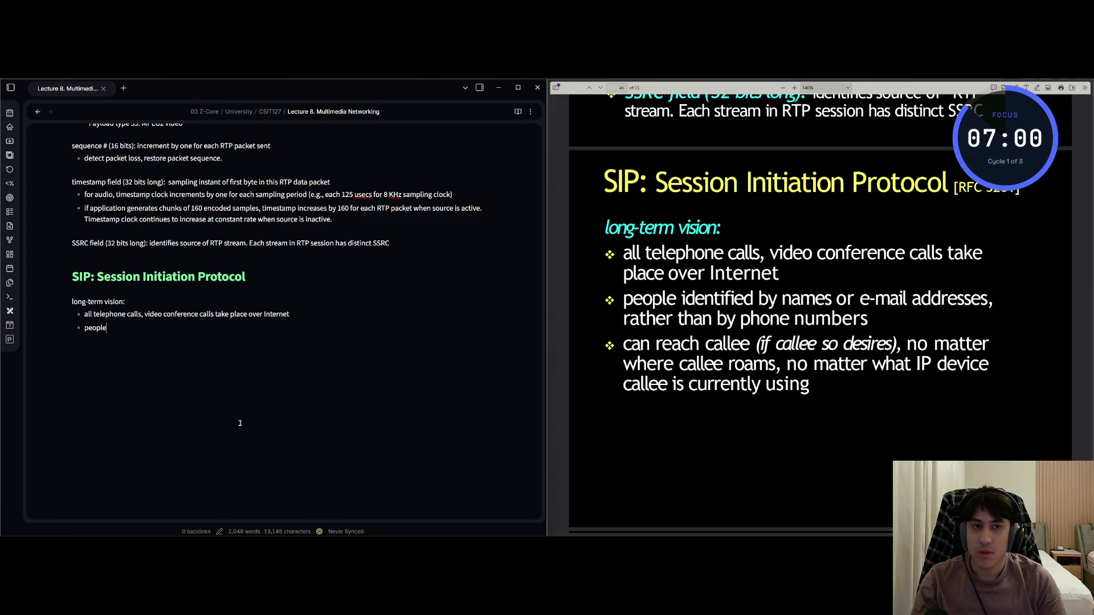
pyautogui.write('dentifie')
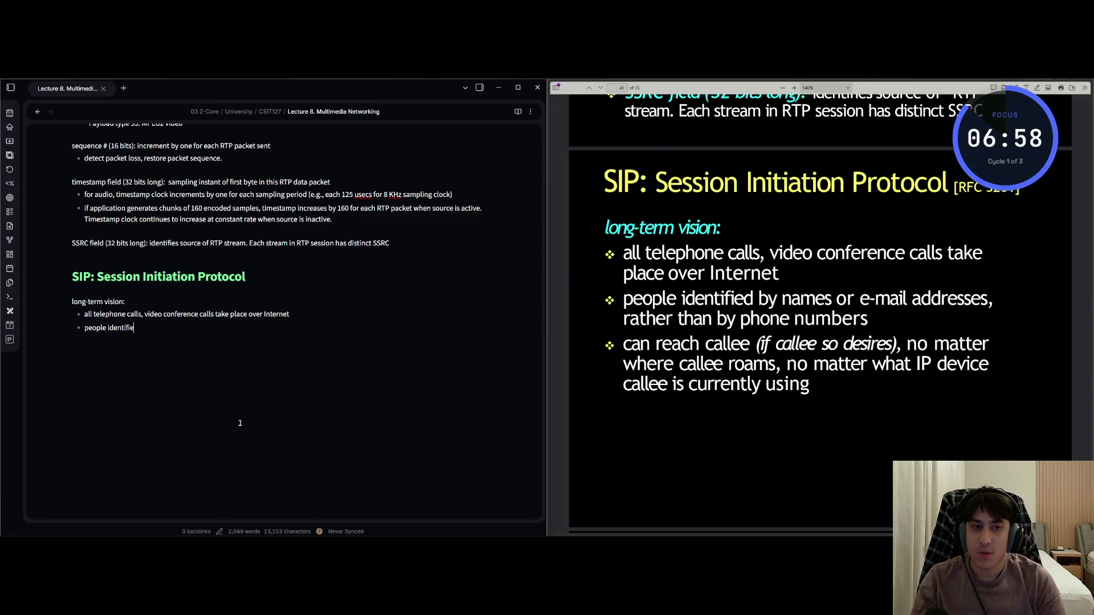
pyautogui.write('d by naems or ')
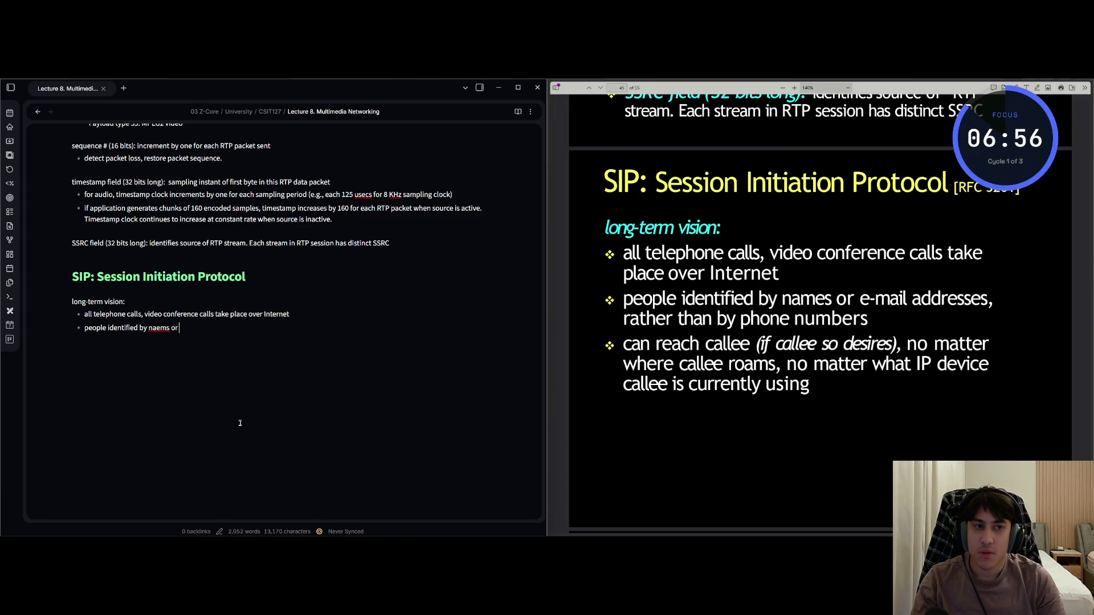
pyautogui.write('-maiadd')
pyautogui.write('sesrather tha')
pyautogui.write('n b')
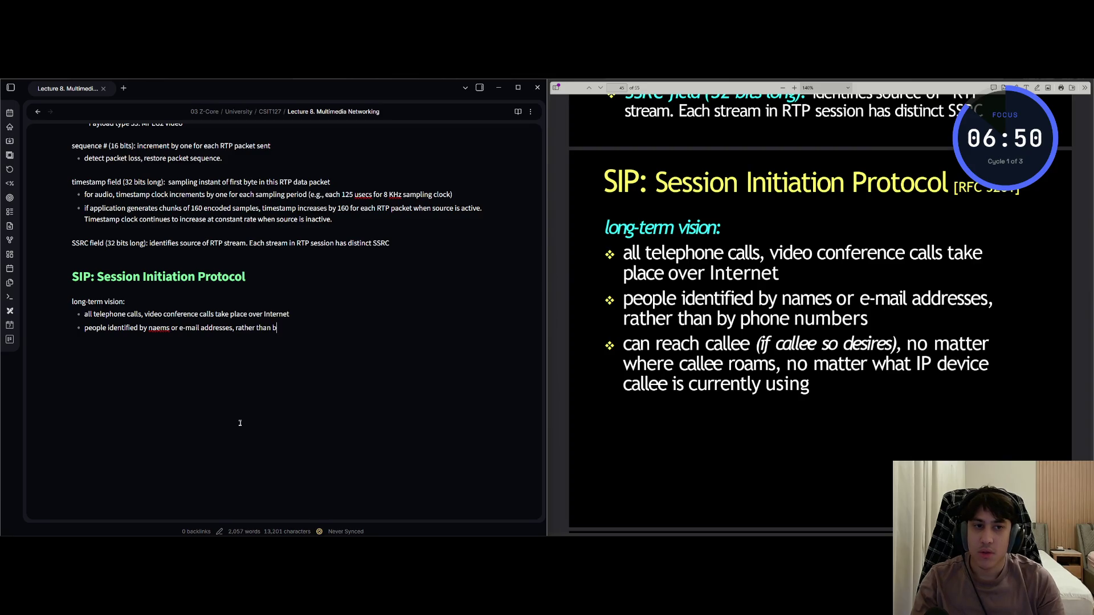
pyautogui.write('y phone n')
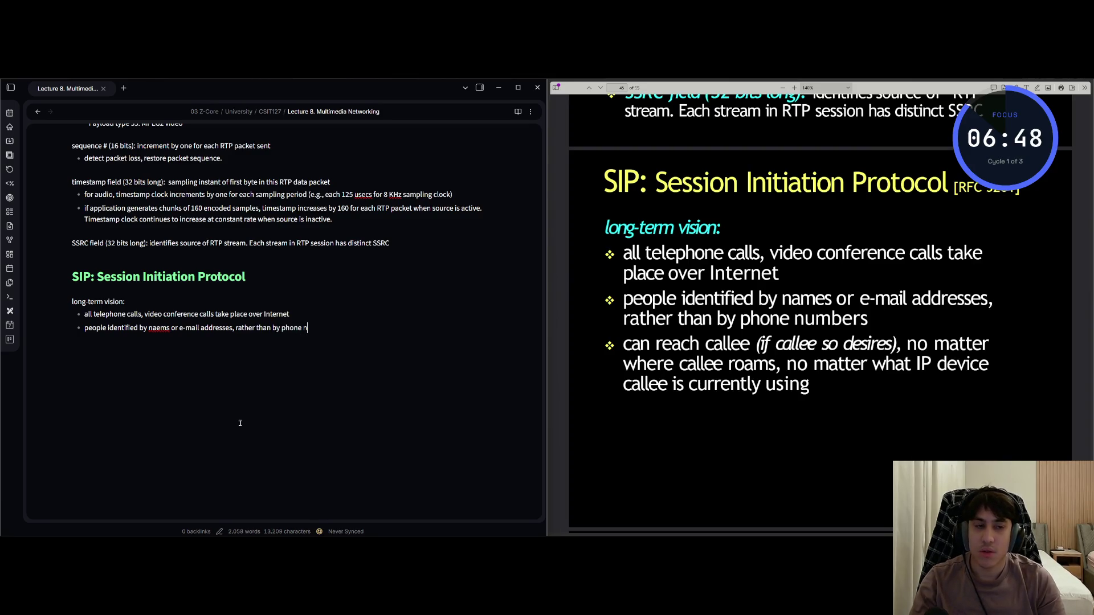
pyautogui.write('umbersn ')
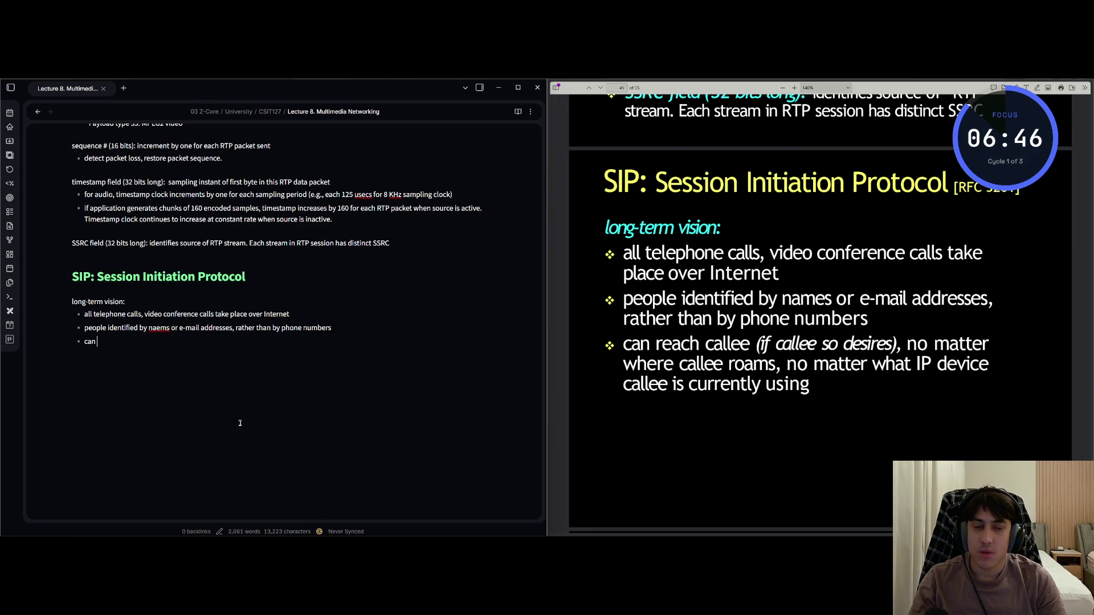
pyautogui.write('rach callee')
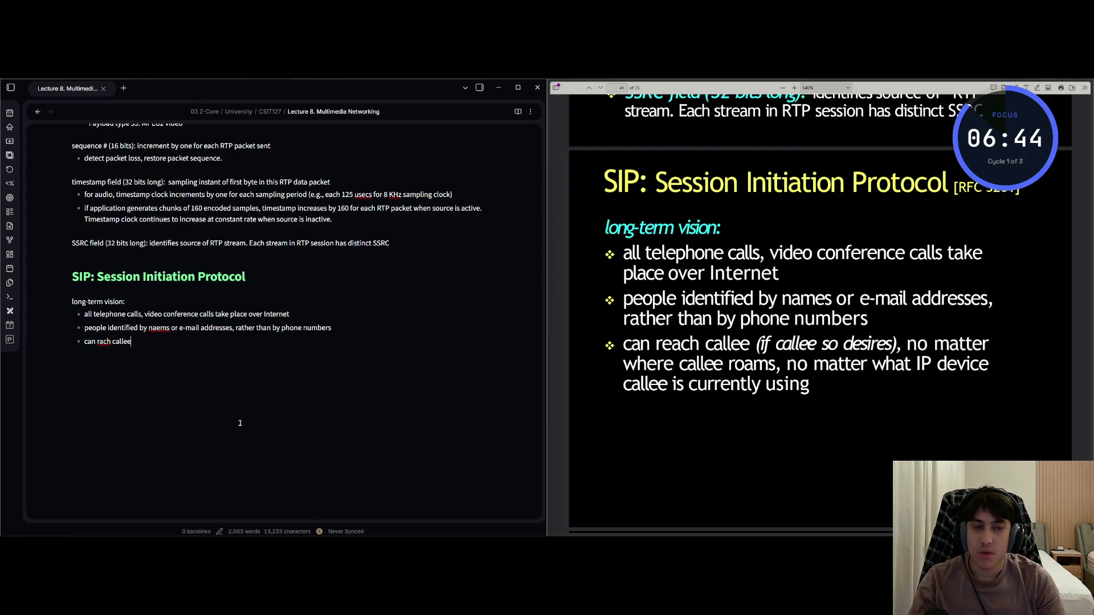
pyautogui.write(' (i)f ca')
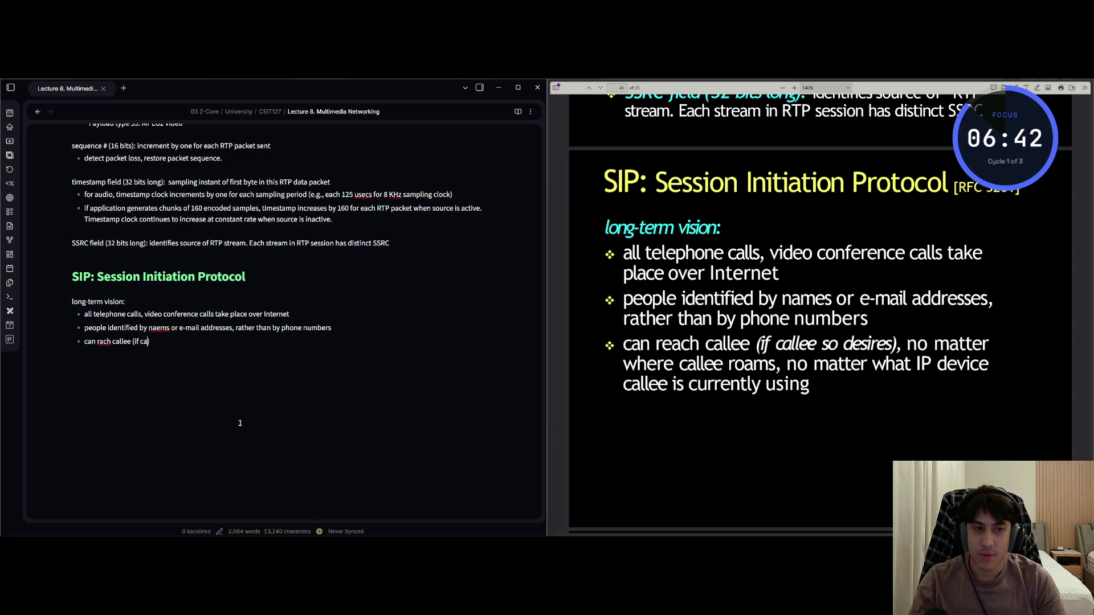
pyautogui.write('e so desire')
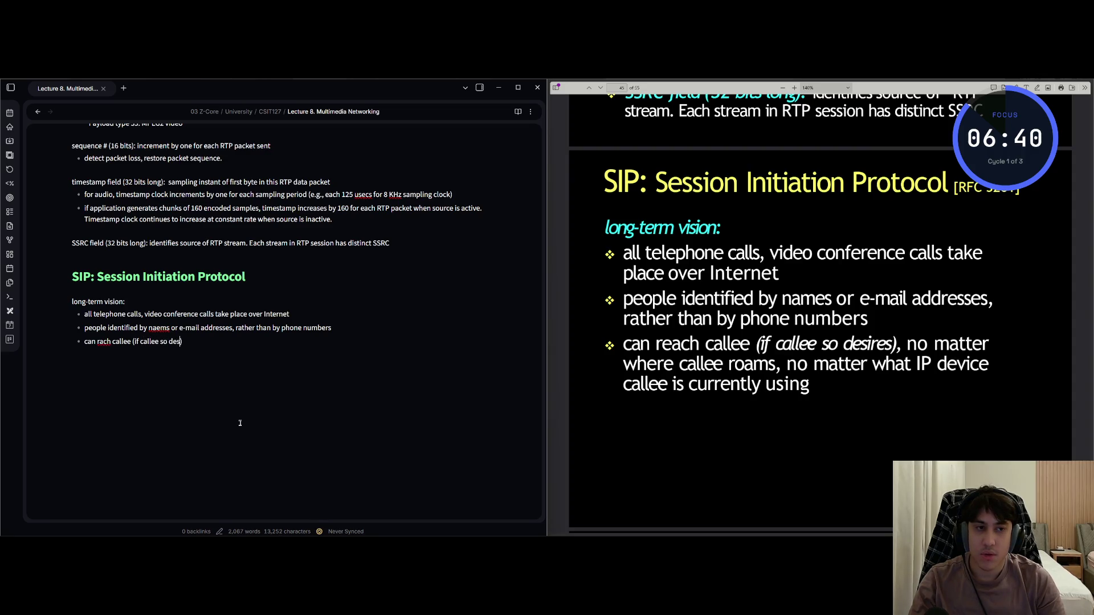
pyautogui.write('s), no ')
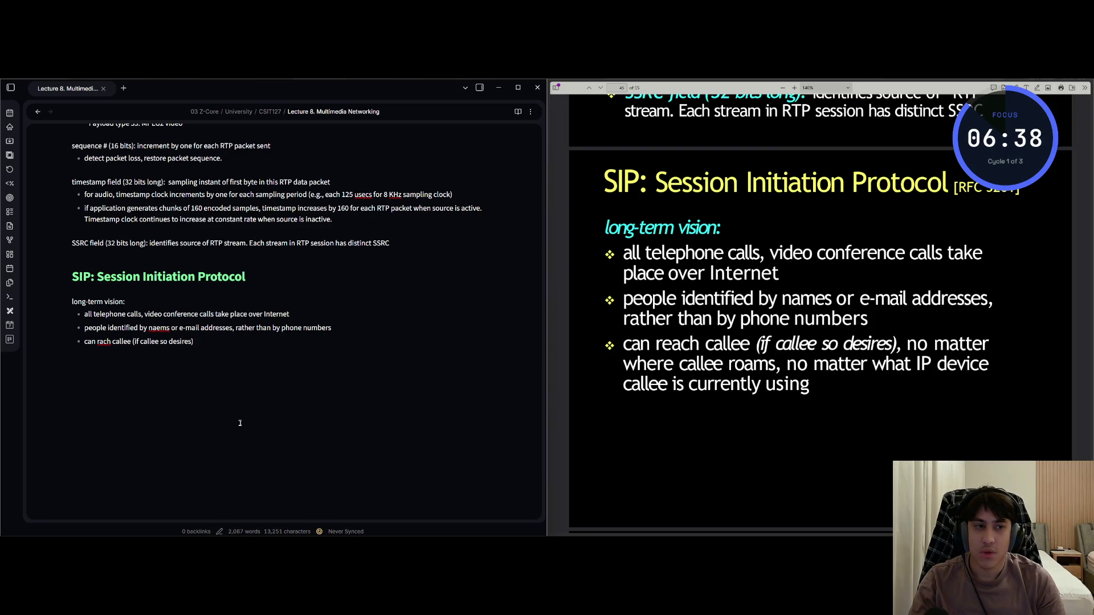
pyautogui.write('mat')
pyautogui.write('ter wh')
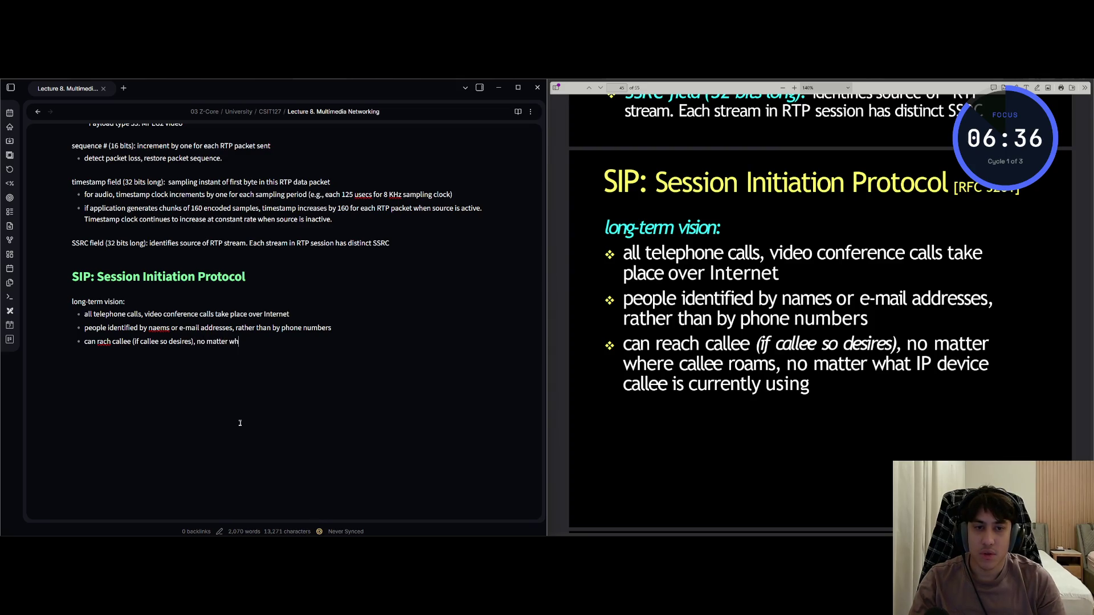
pyautogui.write('ere callee roa')
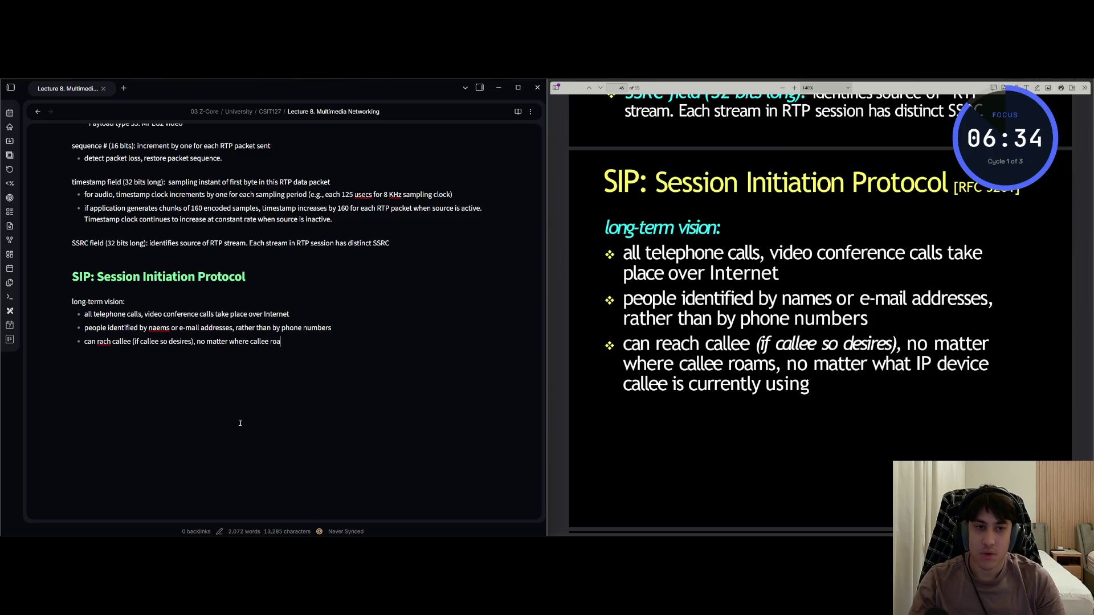
pyautogui.write('ms, no matter ')
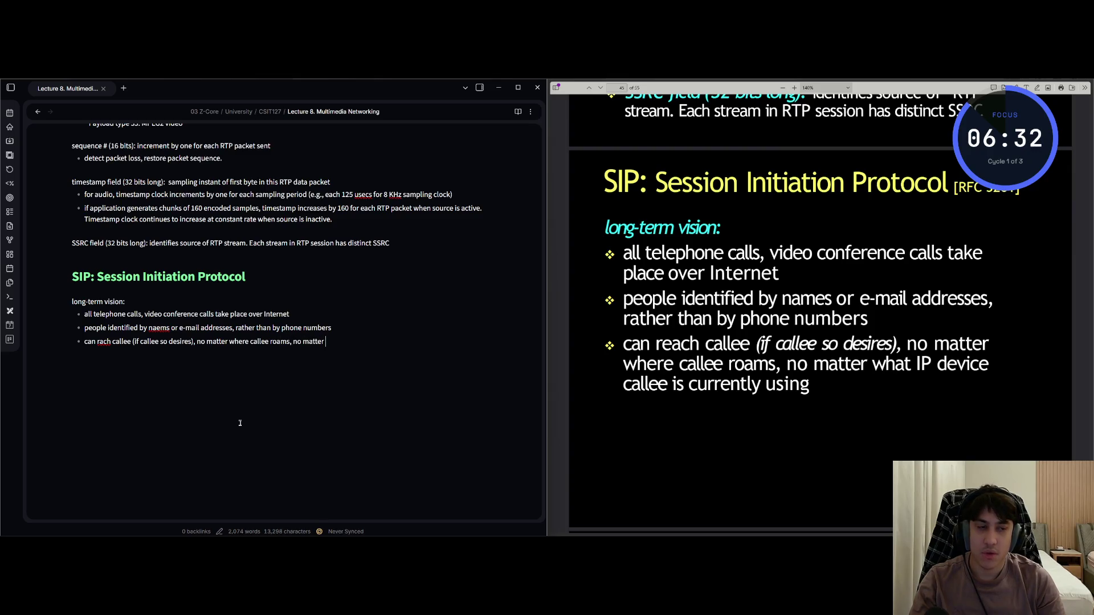
pyautogui.write('what de')
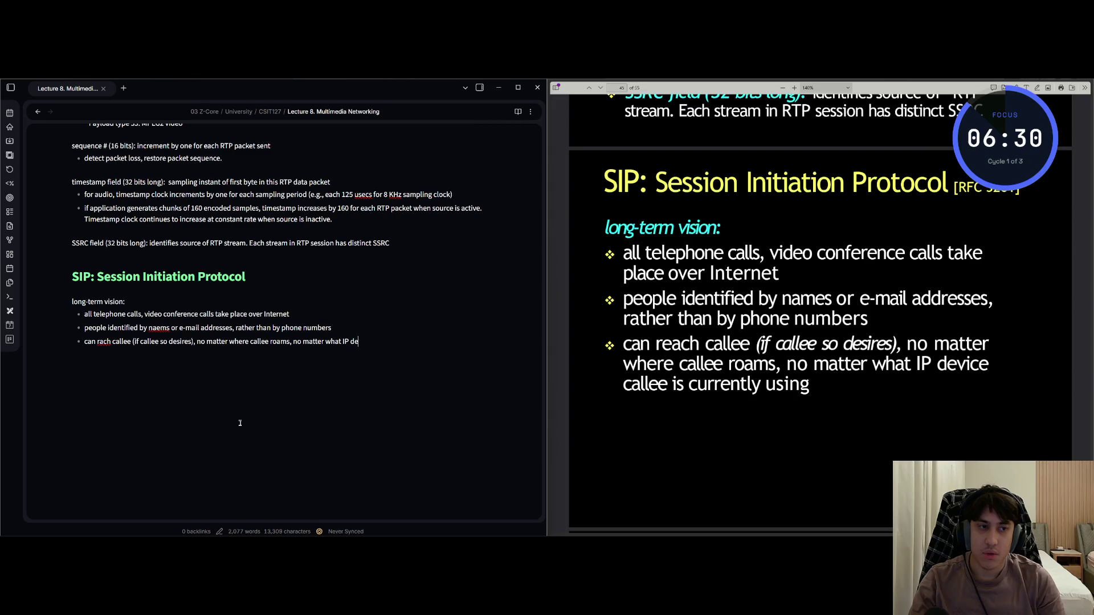
pyautogui.write('e c')
pyautogui.write('all')
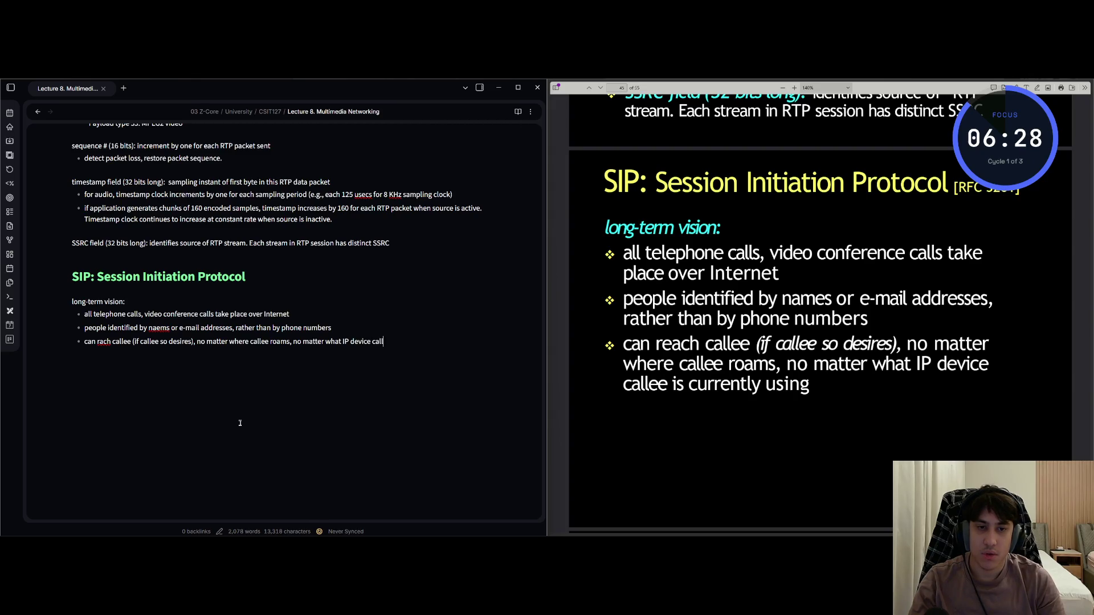
pyautogui.write(' is')
pyautogui.write(' curre')
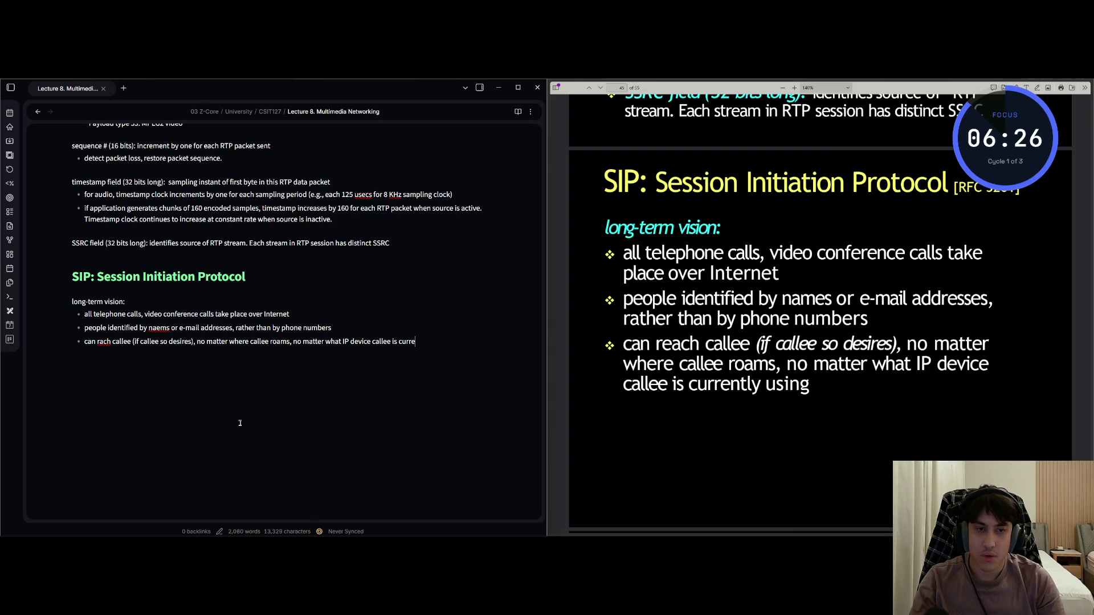
pyautogui.write('tly')
pyautogui.write(' using')
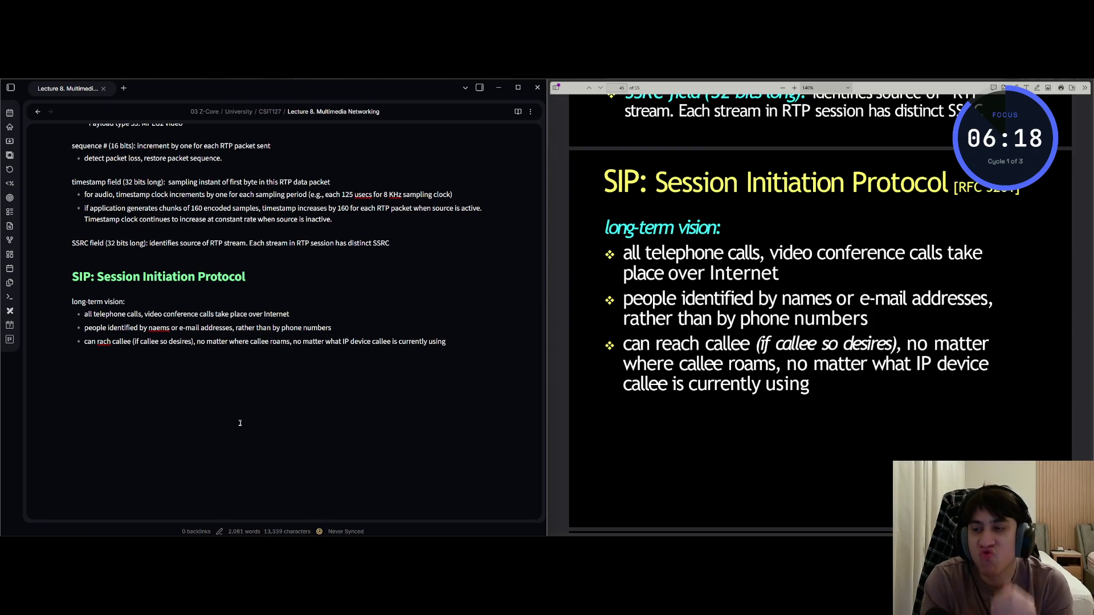
pyautogui.press('Escape')
# Fix the typos 'naems' to 'names' and 'rach' to 'reach' in the SIP bullets
pyautogui.press('k')
pyautogui.press('b')
pyautogui.press('b')
pyautogui.press('b')
pyautogui.press('b')
pyautogui.press('b')
pyautogui.press('k')
pyautogui.press('j')
pyautogui.press('l')
pyautogui.press('l')
pyautogui.press('x')
pyautogui.press('p')
pyautogui.press('h')
pyautogui.press('h')
pyautogui.press('j')
pyautogui.press('b')
pyautogui.press('h')
pyautogui.press('h')
pyautogui.press('h')
pyautogui.press('h')
pyautogui.press('h')
pyautogui.press('h')
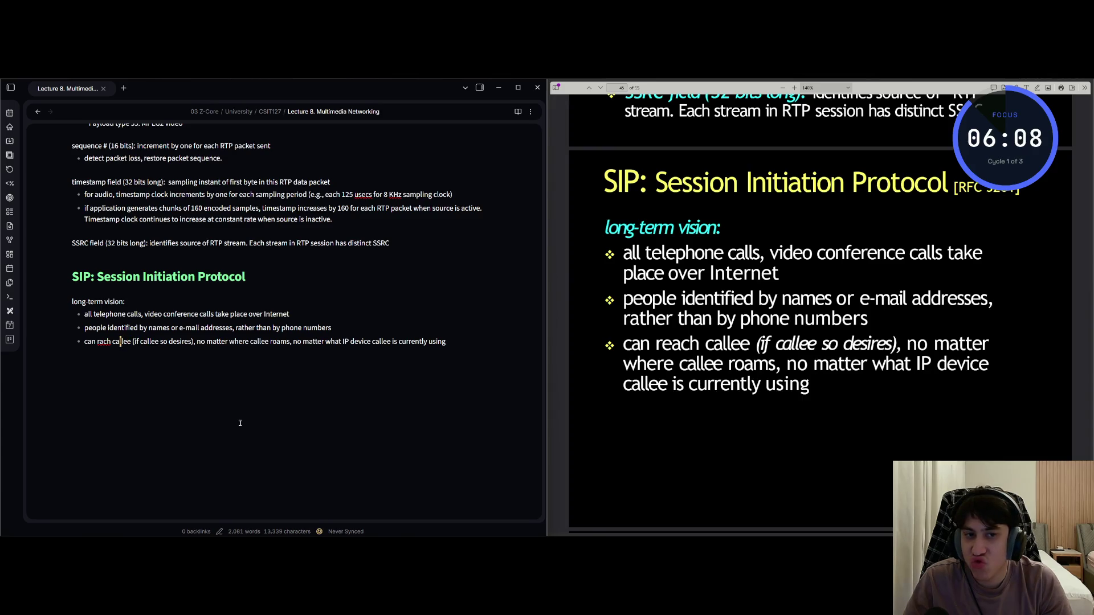
pyautogui.write('ire')
pyautogui.press('Escape')
pyautogui.press('l')
pyautogui.press('l')
pyautogui.press('$')
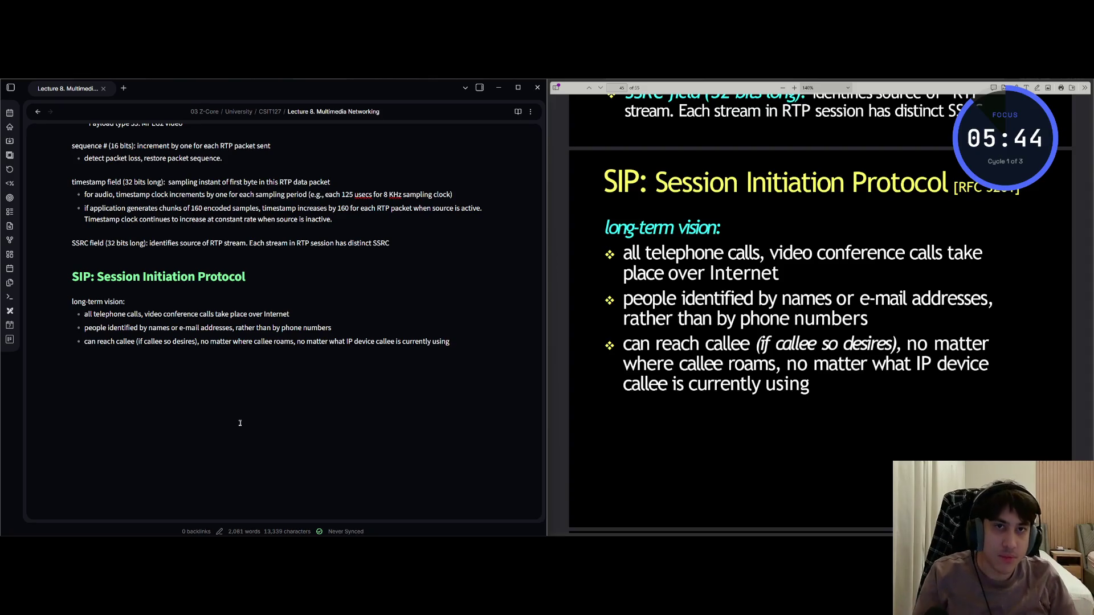
# Advance the lecture slides to the SIP services slide
pyautogui.hotkey('alt', 'Tab')
pyautogui.press('Down')
pyautogui.press('pagedown')
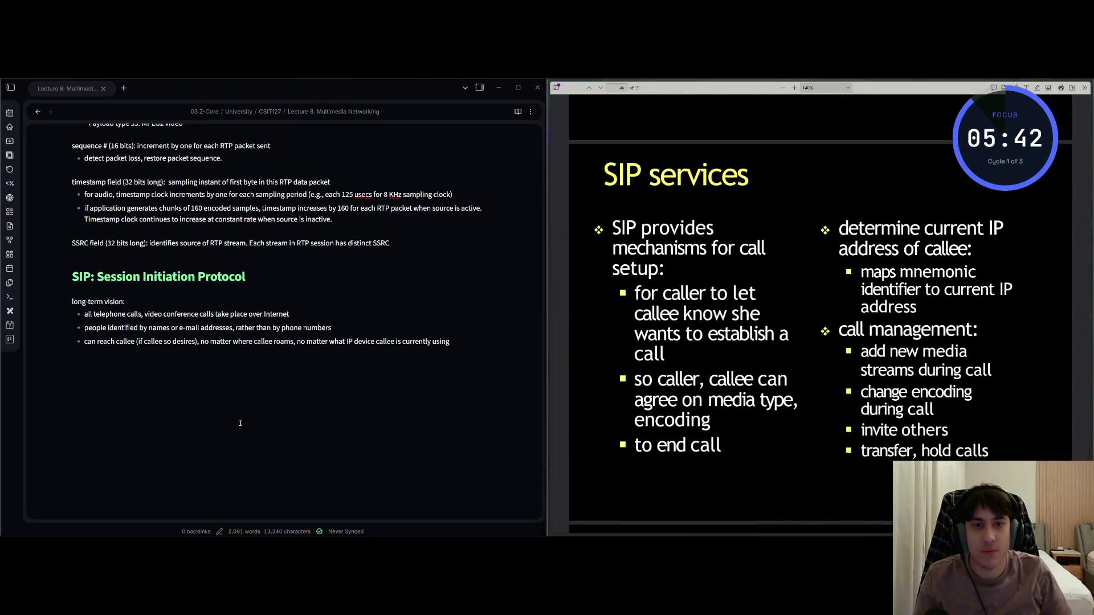
# Add a '## SIP services' heading with call-setup sub-bullets: establish a call, agree on media type and encoding, end call
pyautogui.hotkey('alt', 'Tab')
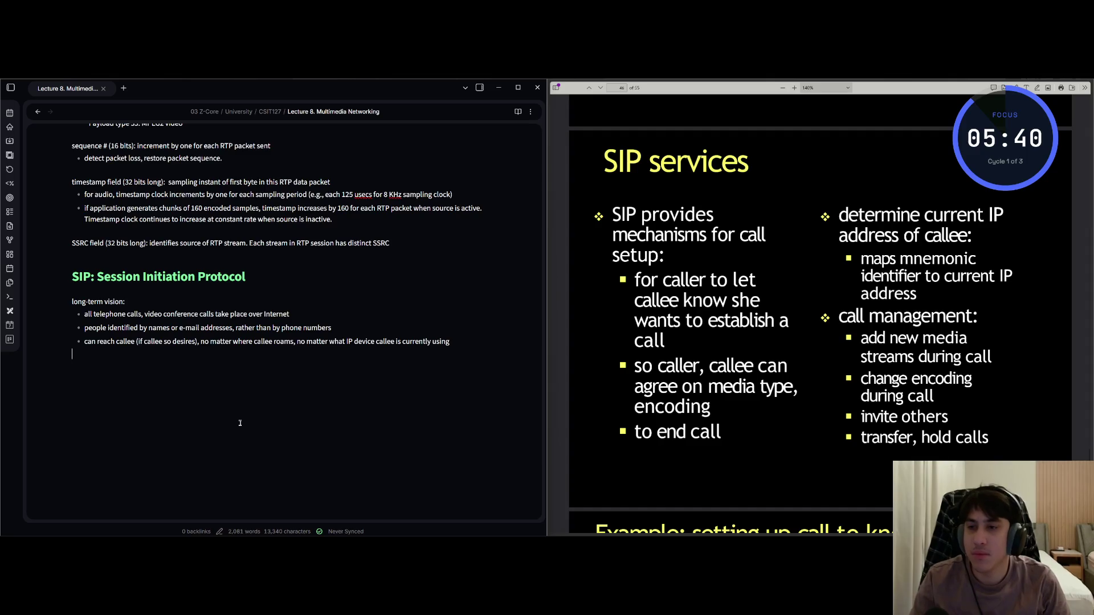
pyautogui.write('## SIP services')
pyautogui.press('Return')
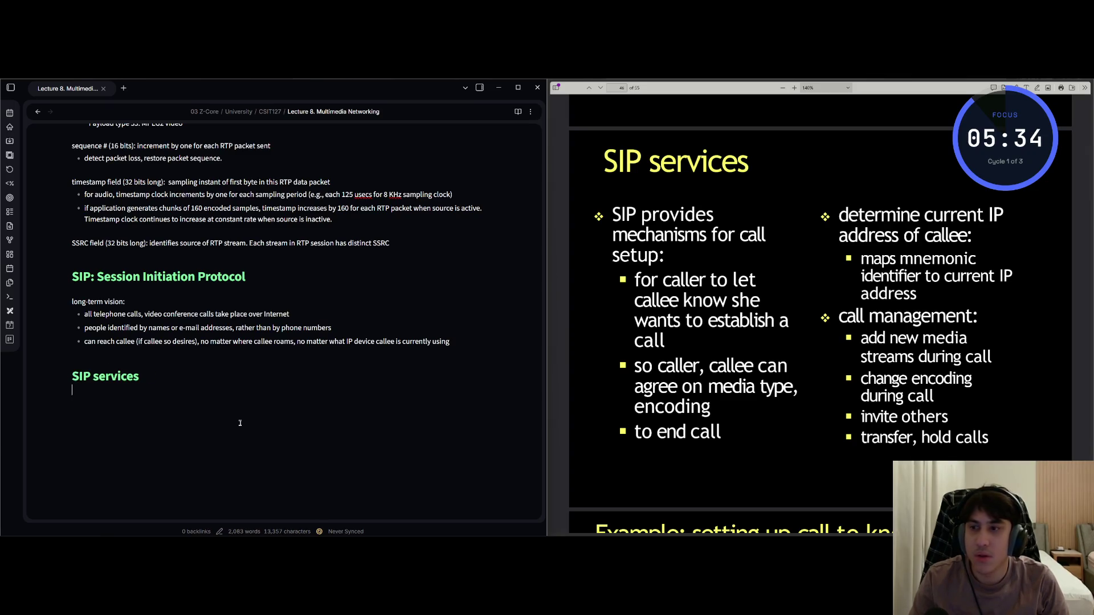
pyautogui.write('- ')
pyautogui.write(' ovies')
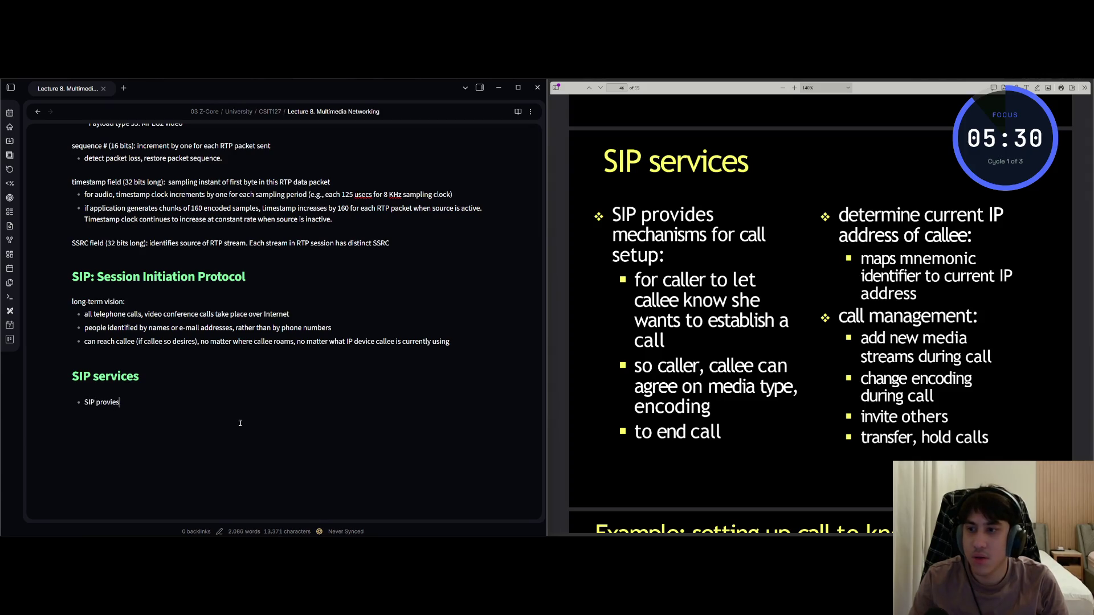
pyautogui.write('es mechanisms')
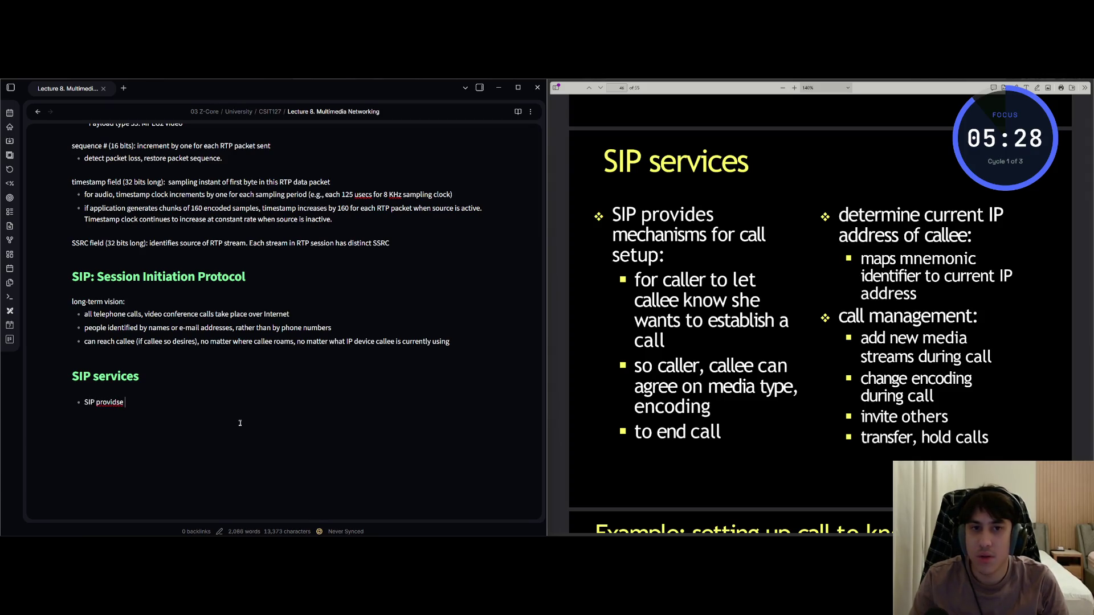
pyautogui.write(' for cal')
pyautogui.write('l setup:')
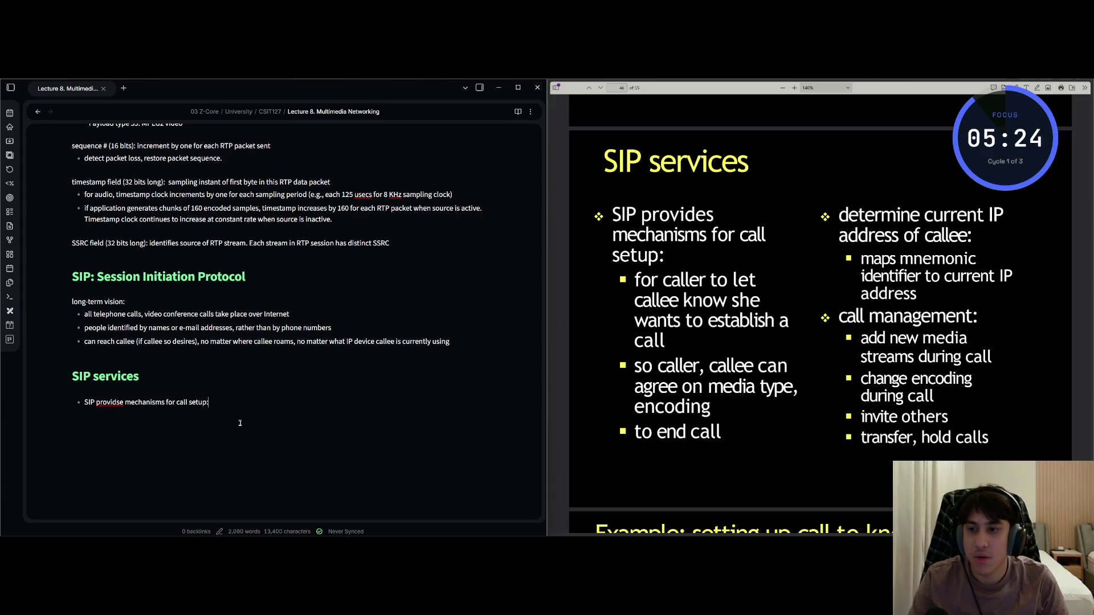
pyautogui.press('Return')
pyautogui.write('for caller')
pyautogui.write(' to let call')
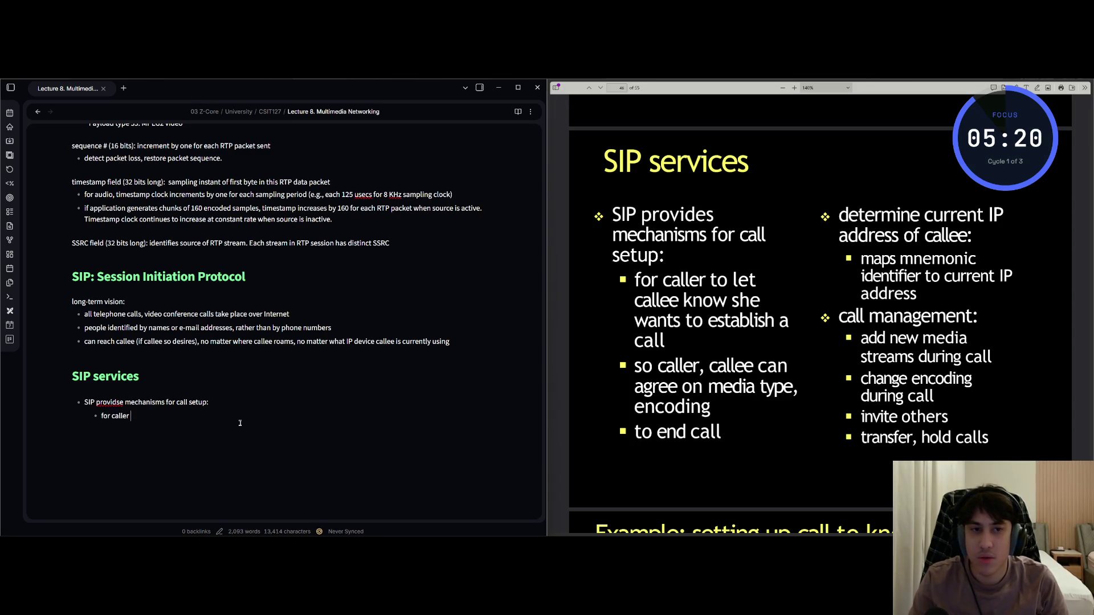
pyautogui.write('ee know she wa')
pyautogui.write('nts ')
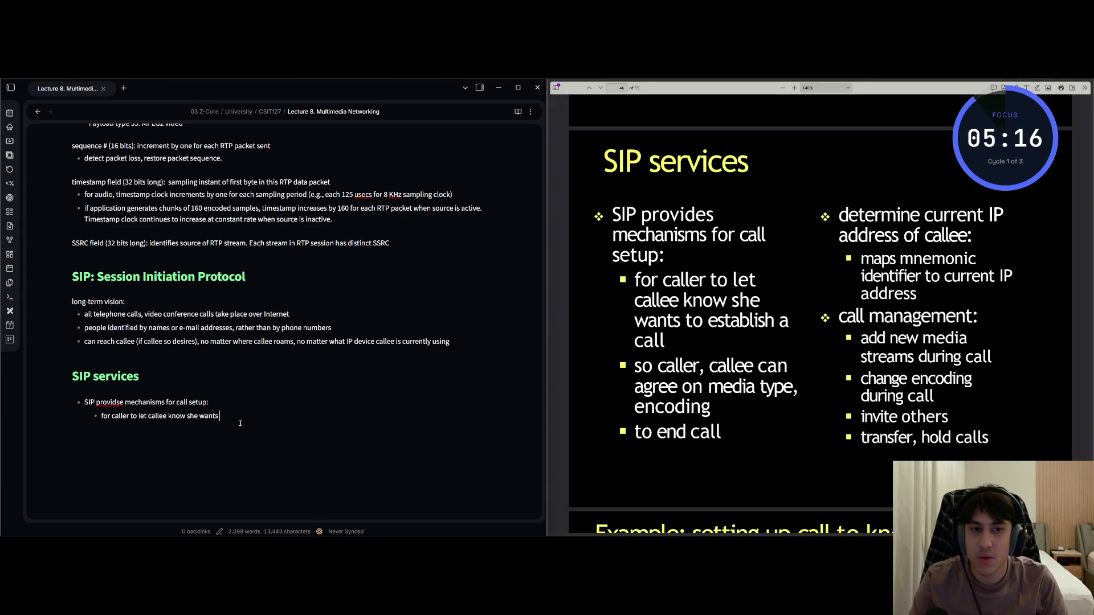
pyautogui.write('to est')
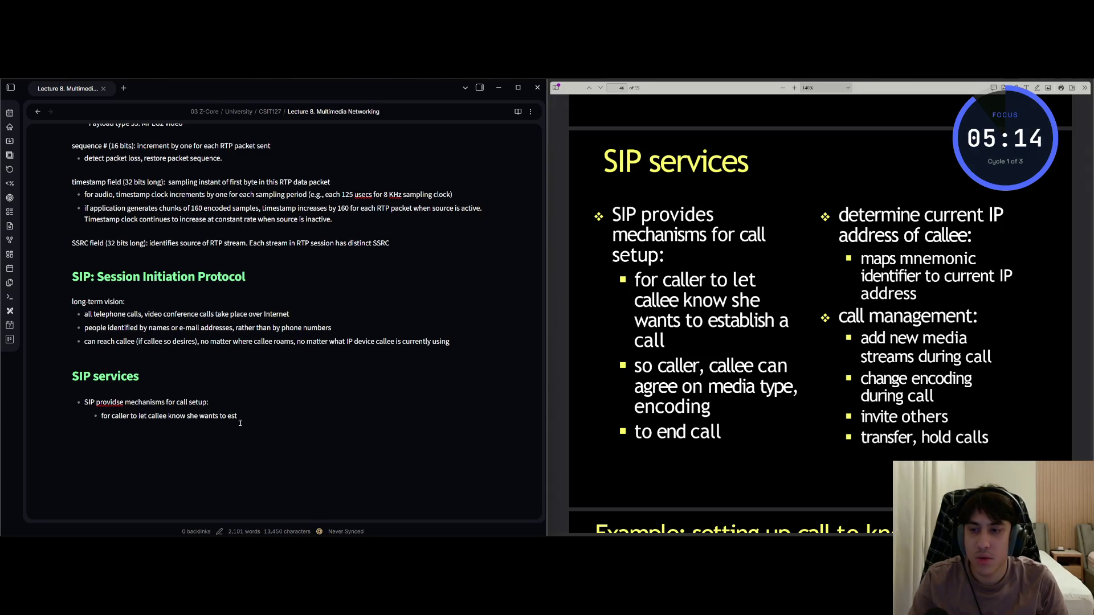
pyautogui.write('ablish a call')
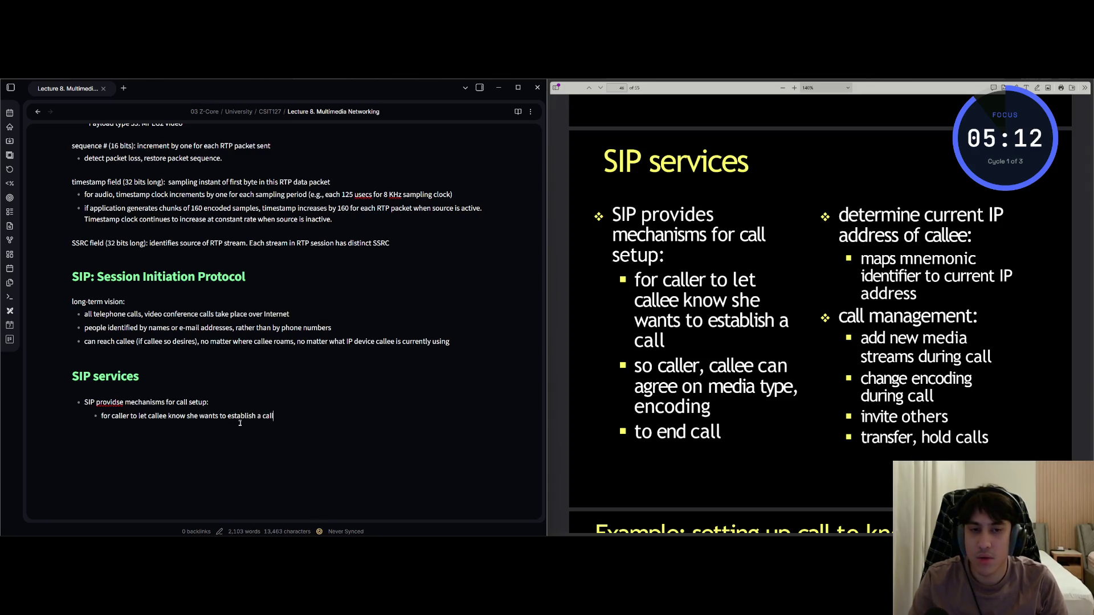
pyautogui.press('Return')
pyautogui.write('so ca')
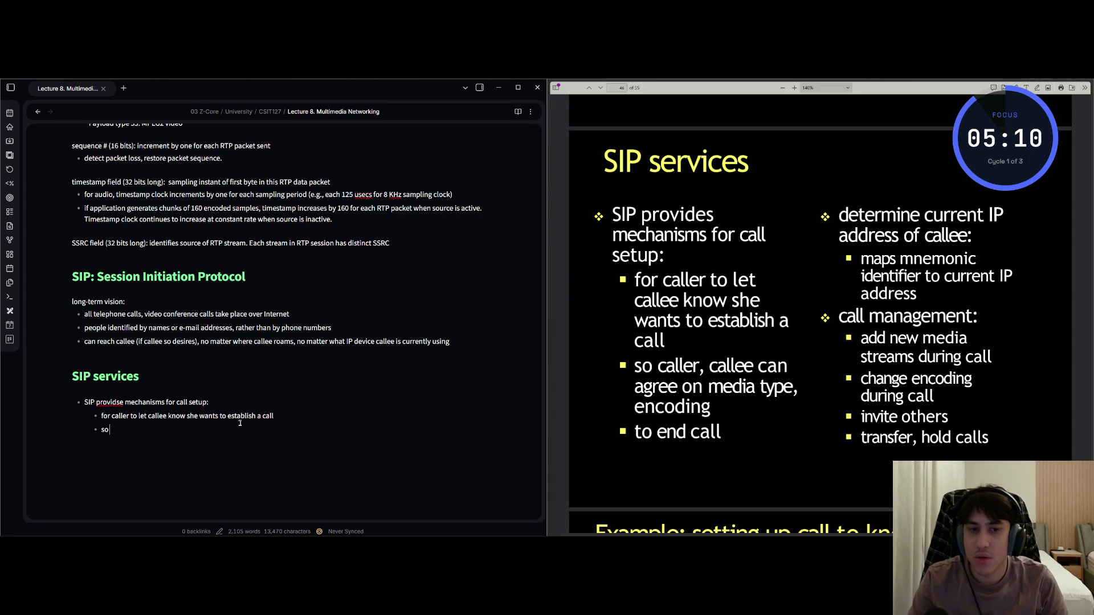
pyautogui.write('lle')
pyautogui.press('BackSpace')
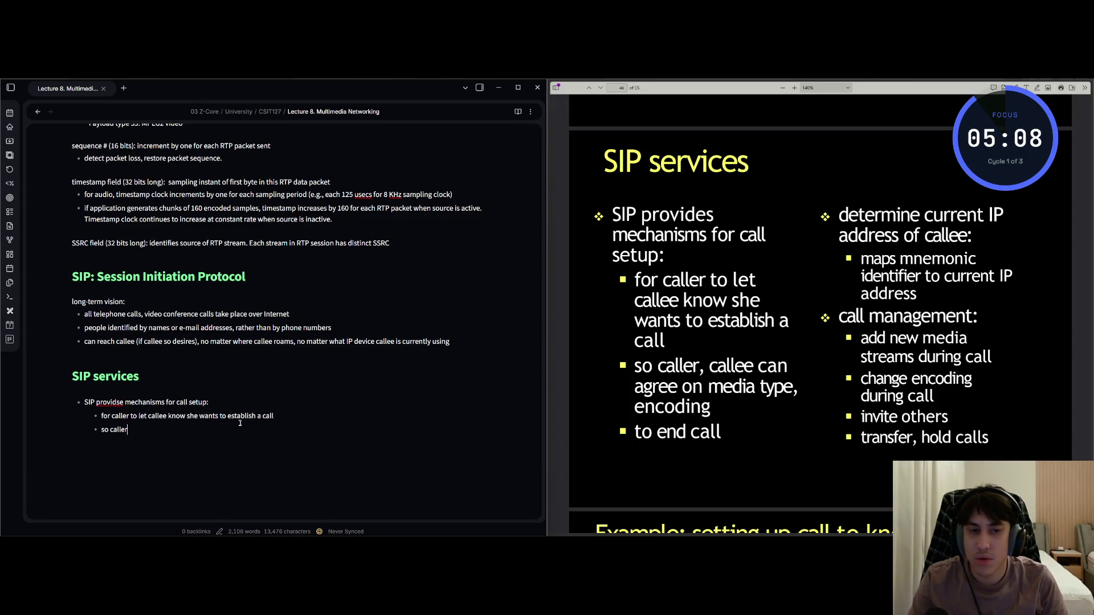
pyautogui.write('callee')
pyautogui.write(' can agree ')
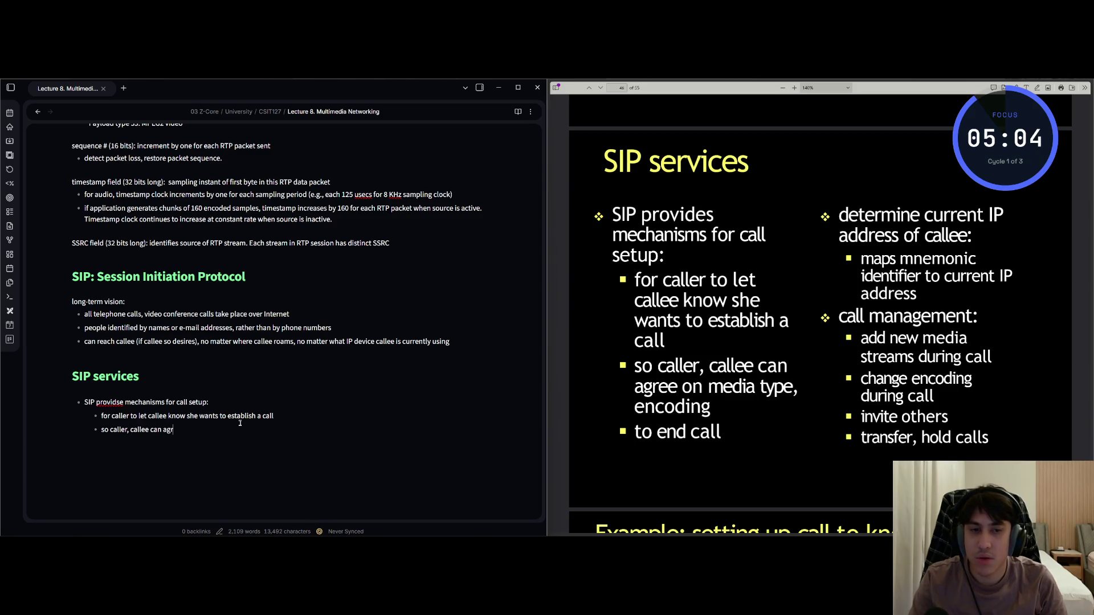
pyautogui.write('on media ty')
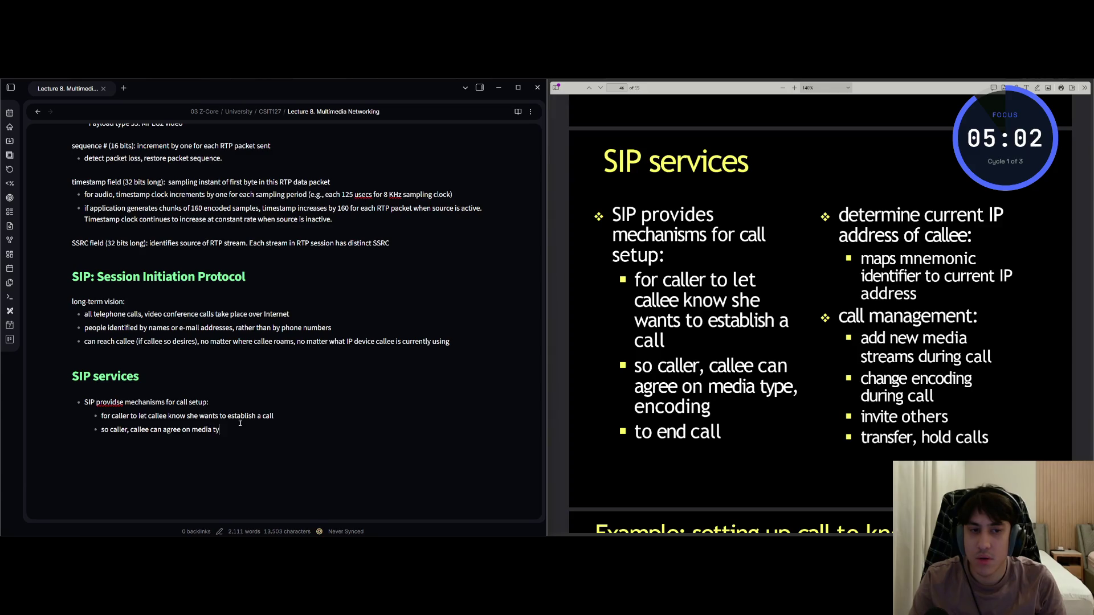
pyautogui.write('pe, encoding')
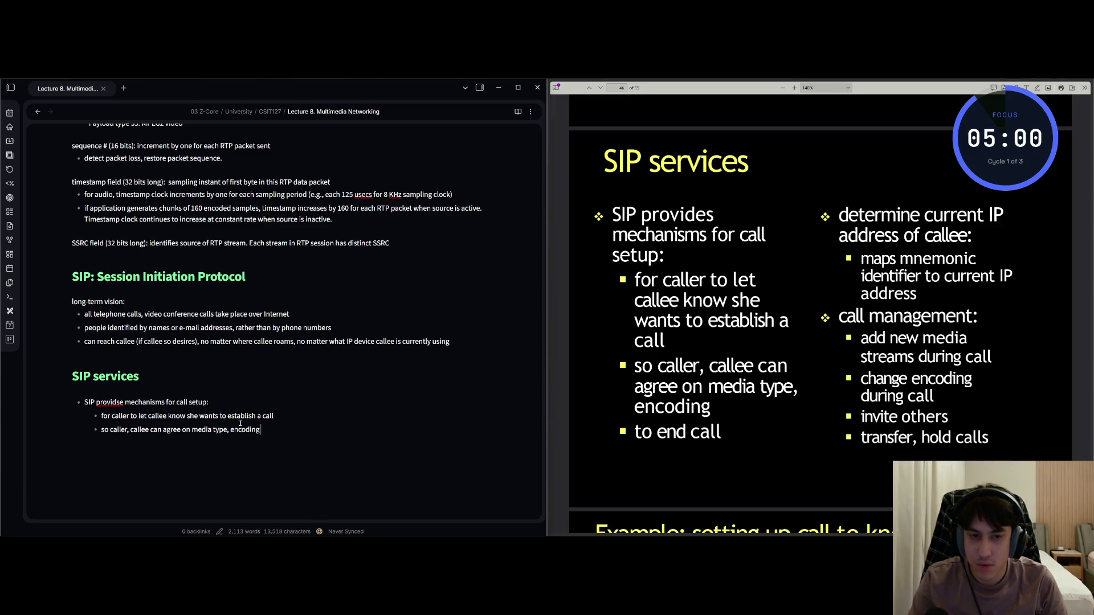
pyautogui.press('Return')
pyautogui.write('en')
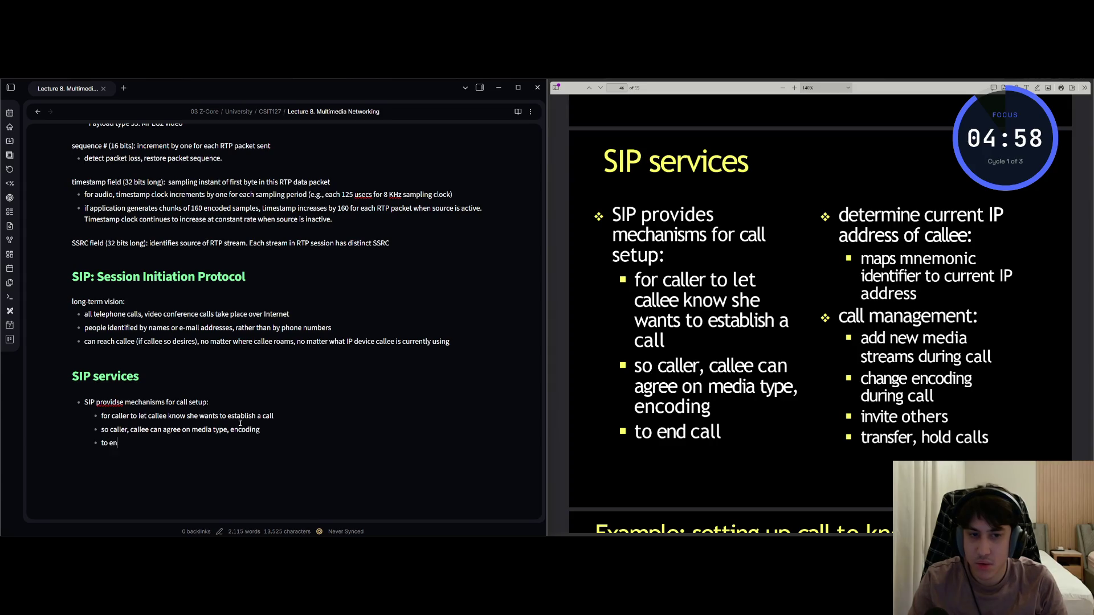
pyautogui.write('d call')
# Correct 'providse' to 'provides' in the call-setup bullet
pyautogui.press('Escape')
pyautogui.press('Up')
pyautogui.press('Up')
pyautogui.press('Up')
pyautogui.press('Left')
pyautogui.write('xid')
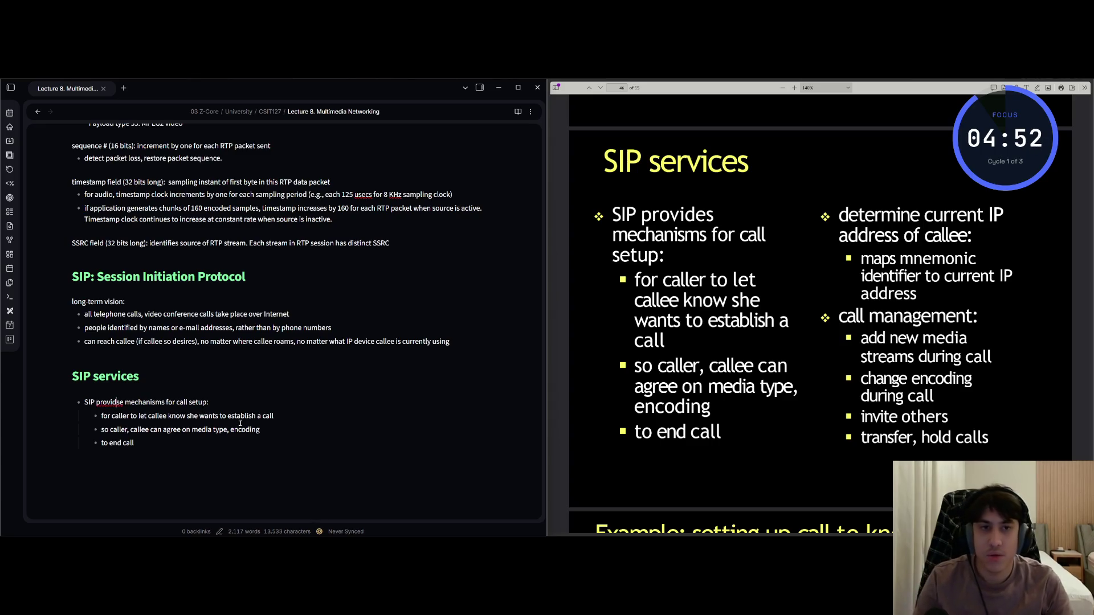
pyautogui.press('Escape')
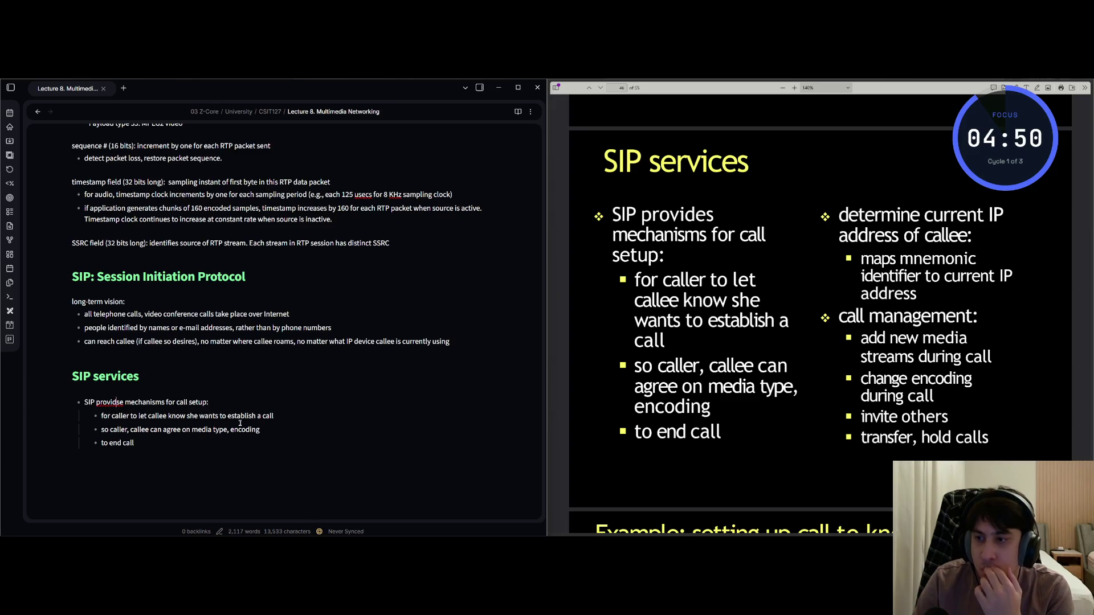
pyautogui.press('l')
pyautogui.press('a')
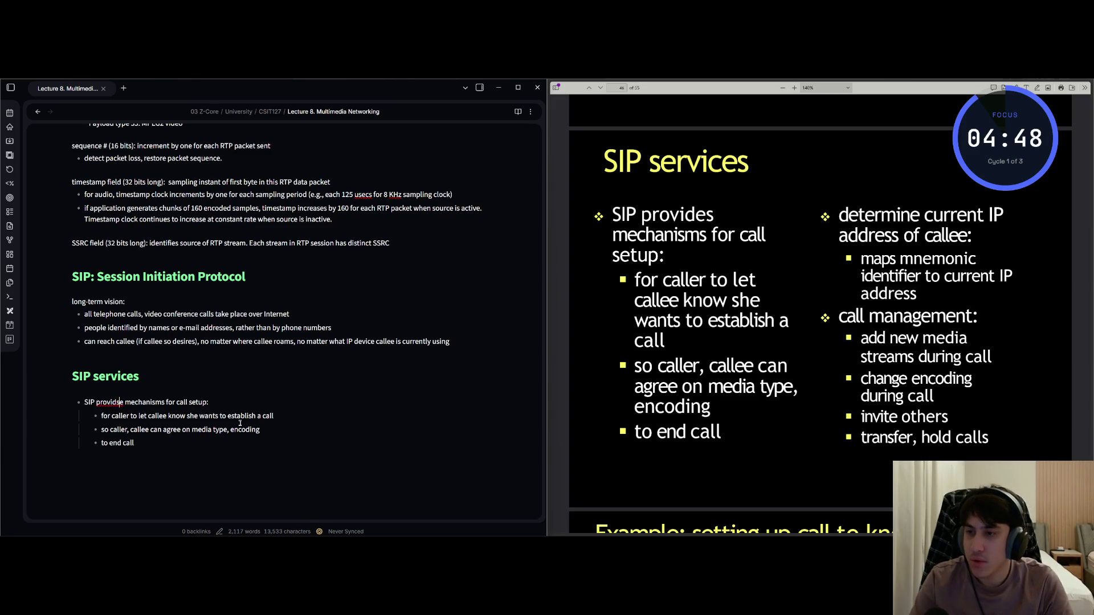
pyautogui.press('BackSpace')
pyautogui.press('BackSpace')
pyautogui.write('es')
pyautogui.press('Escape')
pyautogui.press('j')
pyautogui.press('j')
pyautogui.press('j')
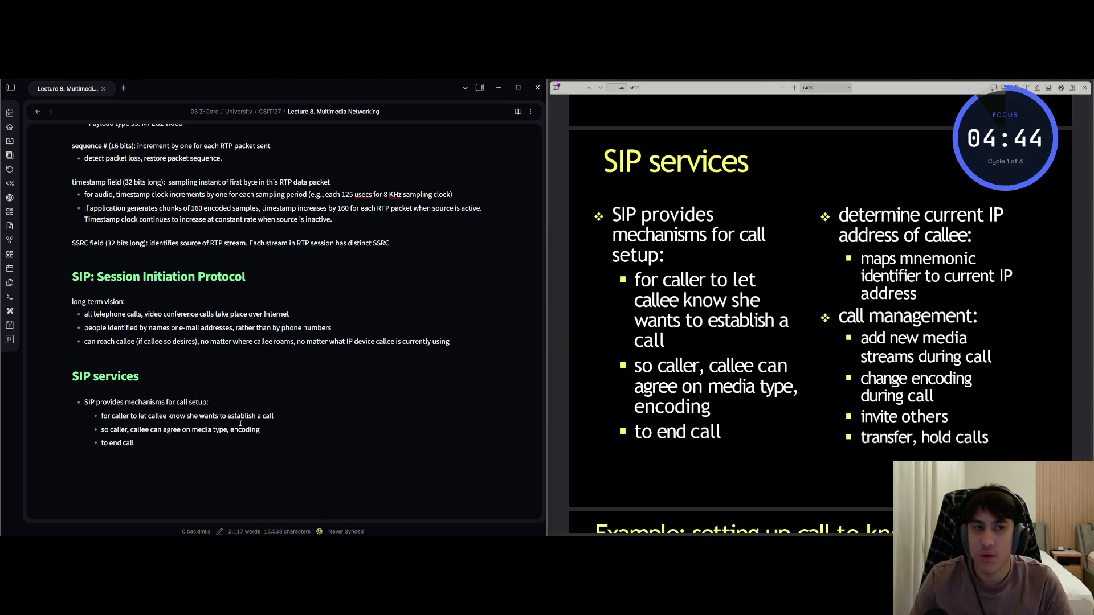
# Leave an empty new line below the 'to end call' bullet
pyautogui.press('o')
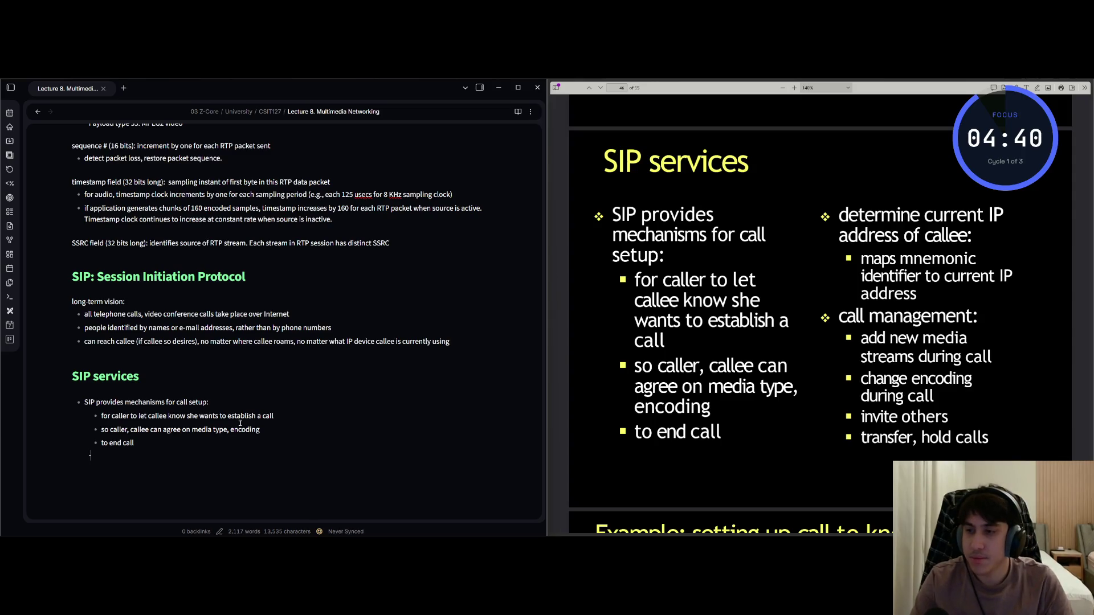
pyautogui.write('determin')
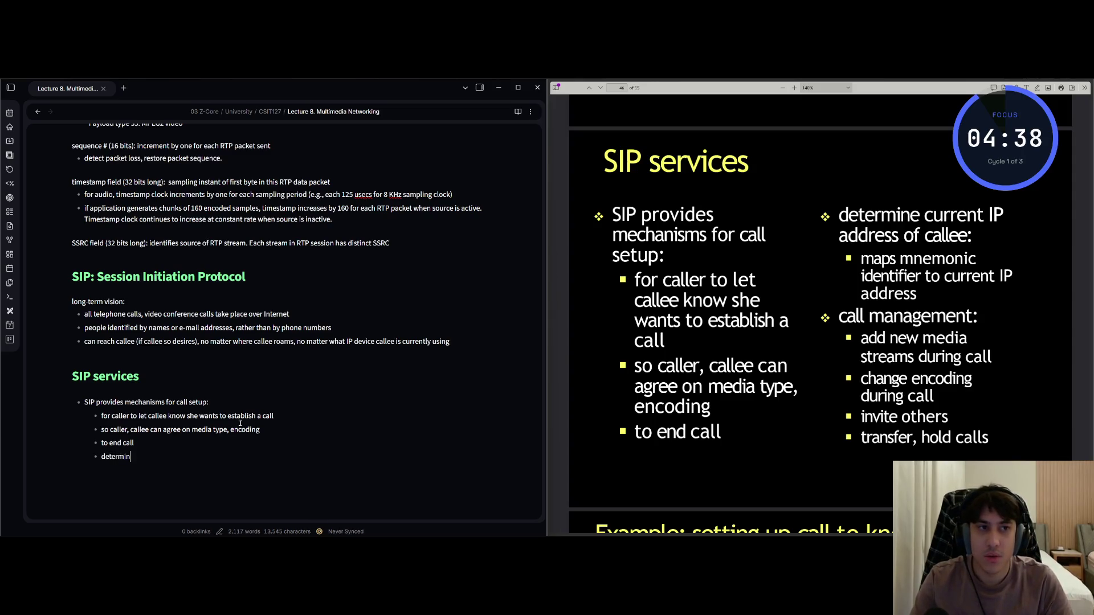
pyautogui.press('BackSpace')
pyautogui.press('BackSpace')
pyautogui.press('BackSpace')
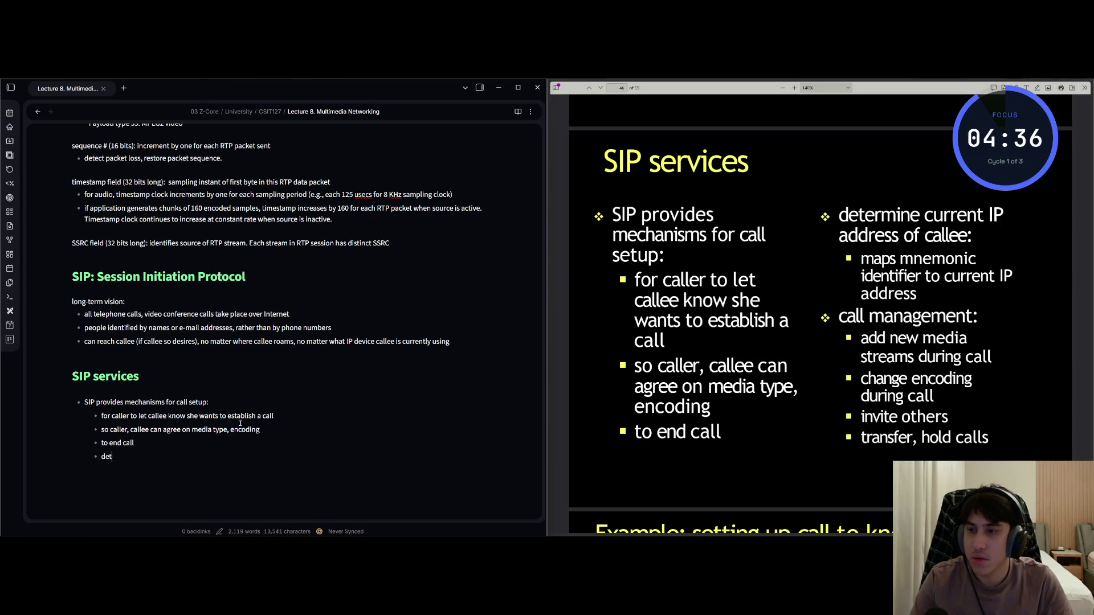
pyautogui.press('BackSpace')
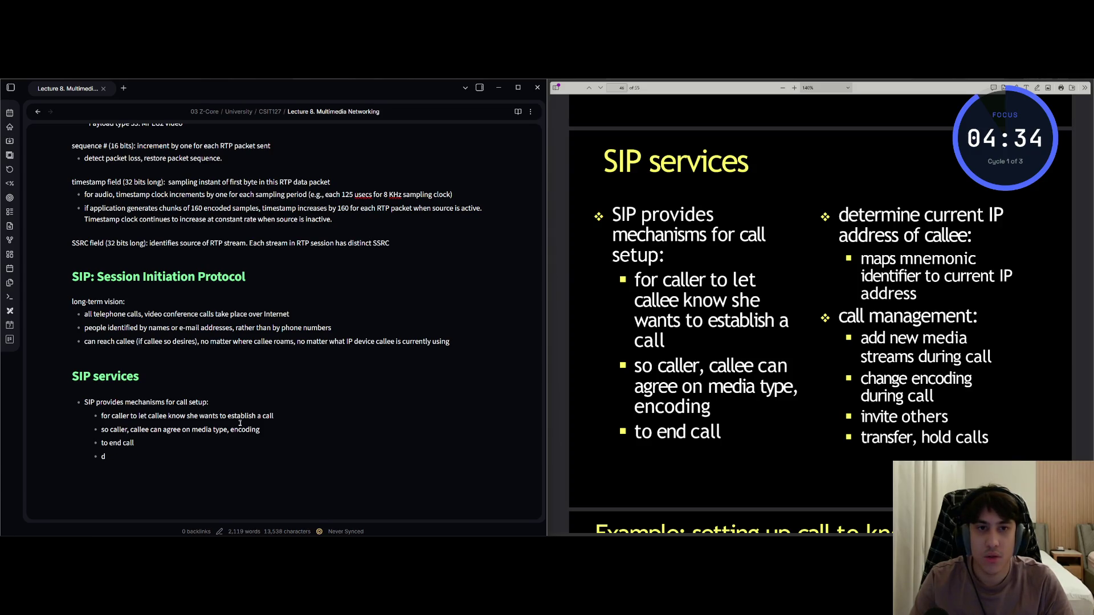
pyautogui.press('BackSpace')
pyautogui.press('BackSpace')
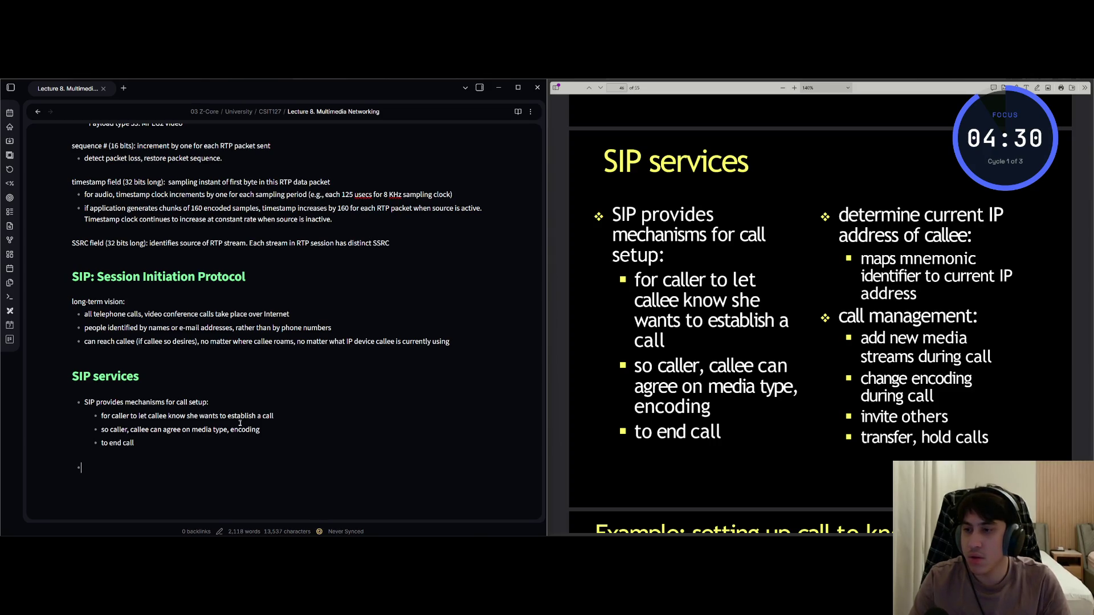
# Add bullet 'determine current IP addresses of callee:' with sub-point 'maps mnemonic identifier to current IP address', then begin the call management bullet
pyautogui.write('- determine current')
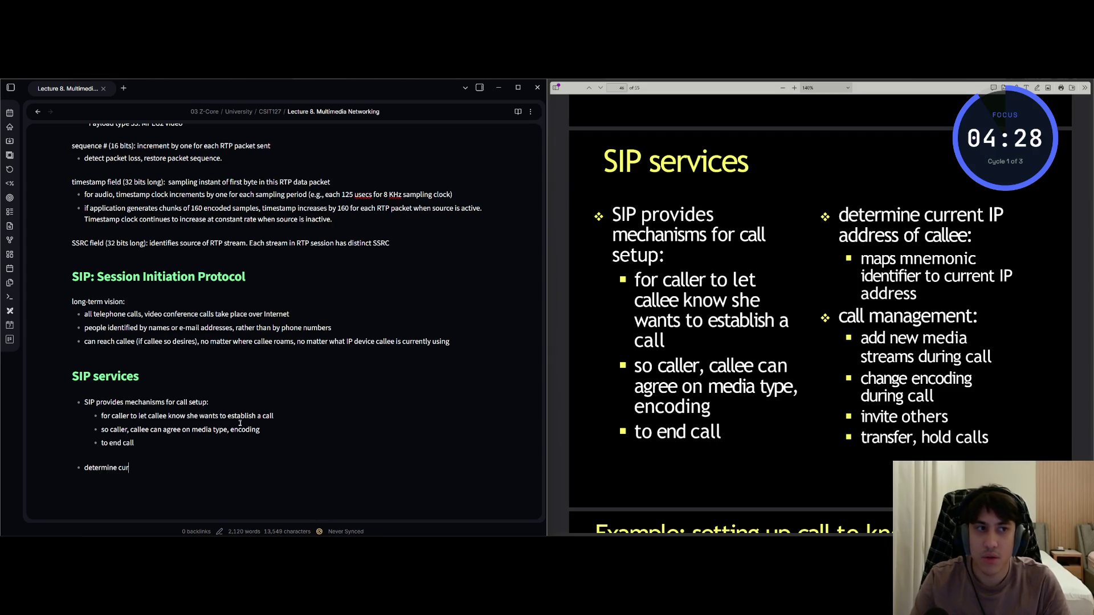
pyautogui.write('IP addresses of callee:')
pyautogui.press('Return')
pyautogui.press('Tab')
pyautogui.write('maps ')
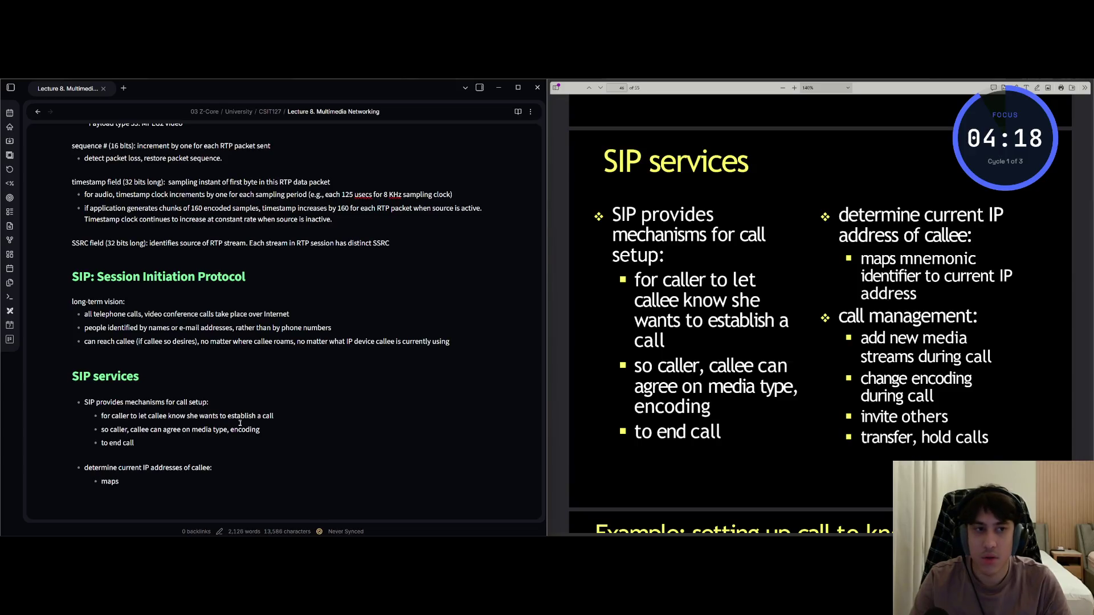
pyautogui.write('mnemonic')
pyautogui.write(' identifie')
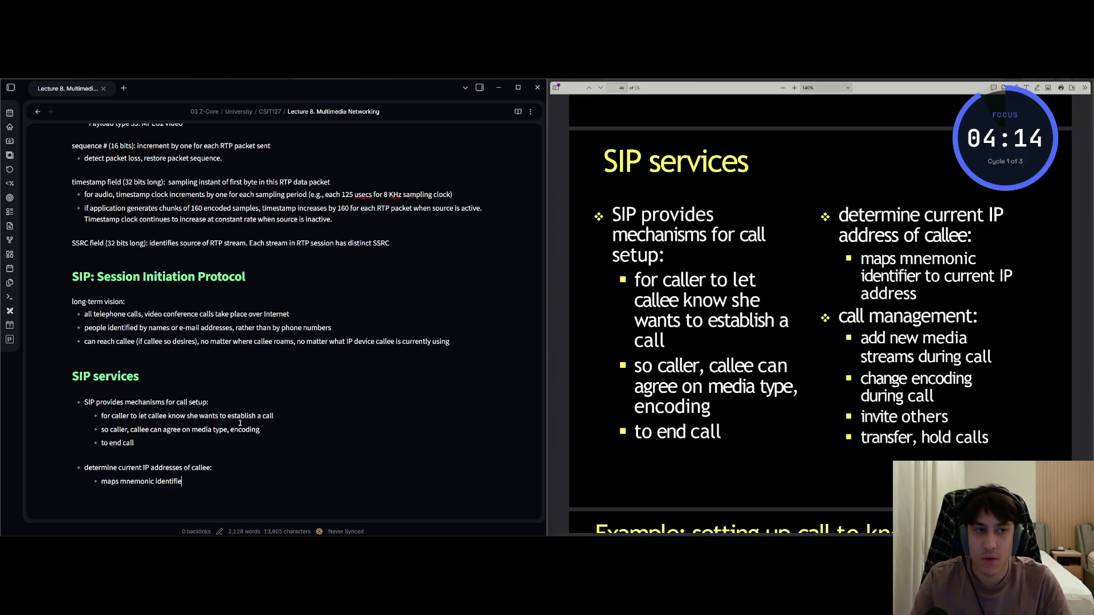
pyautogui.write('r to current IP a')
pyautogui.write('ddress')
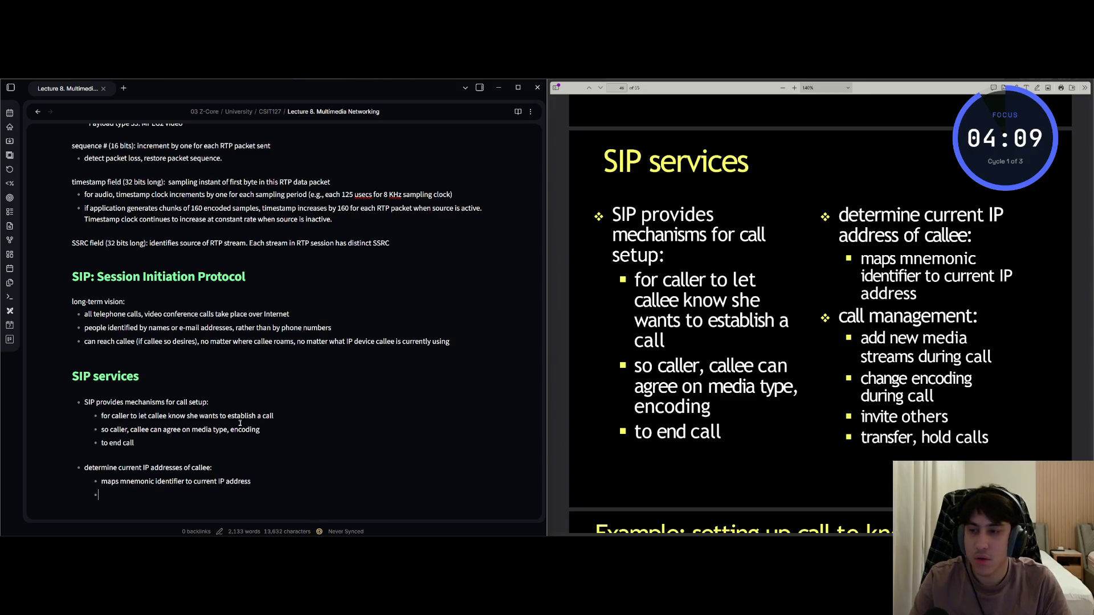
pyautogui.press('BackSpace')
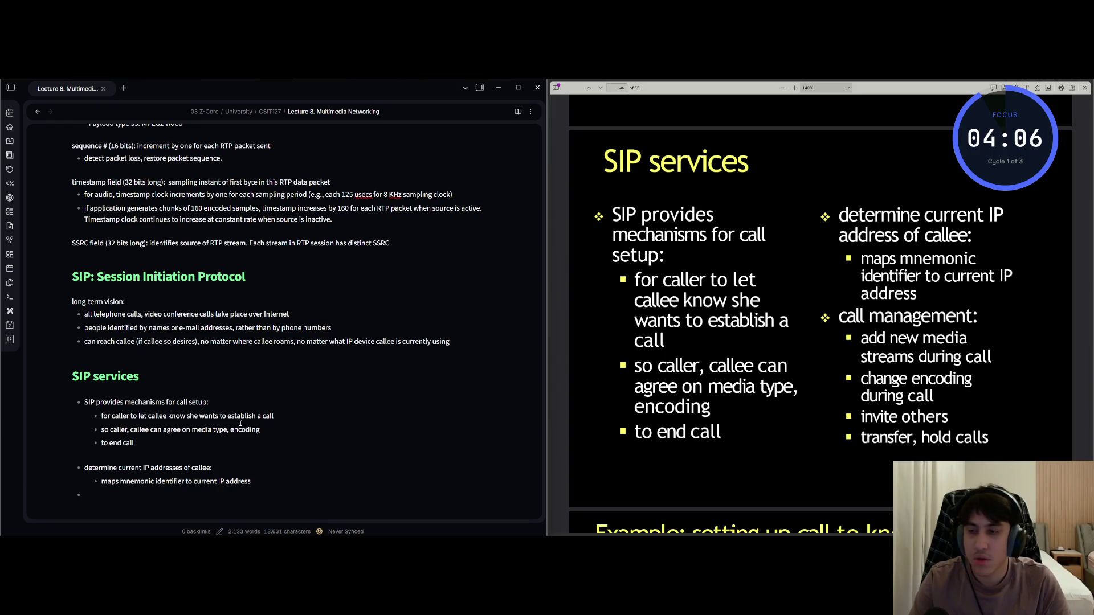
pyautogui.write('- ')
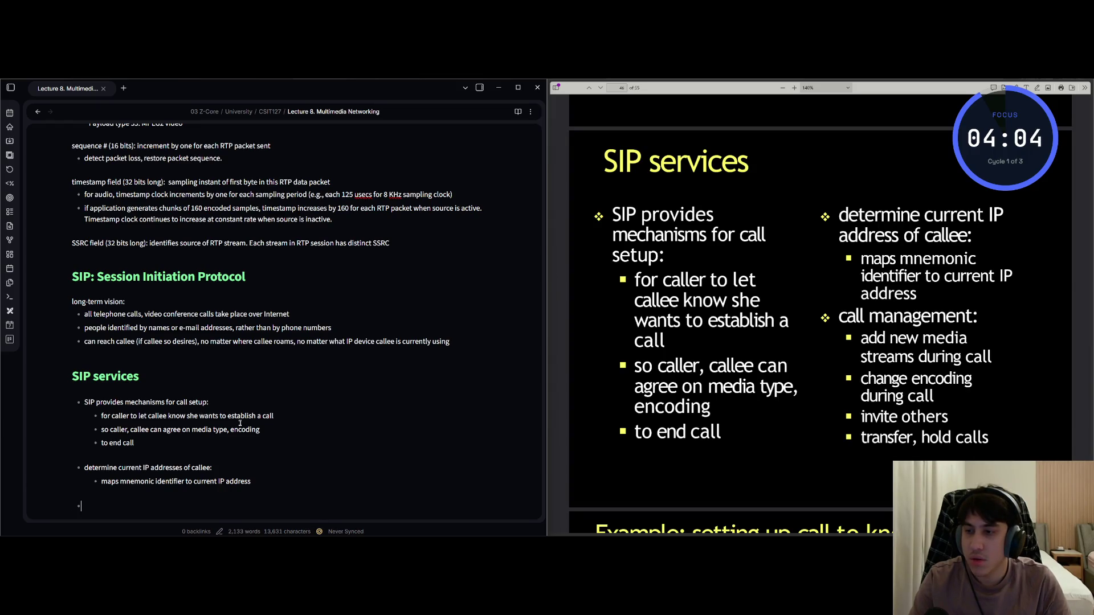
pyautogui.write('all management:')
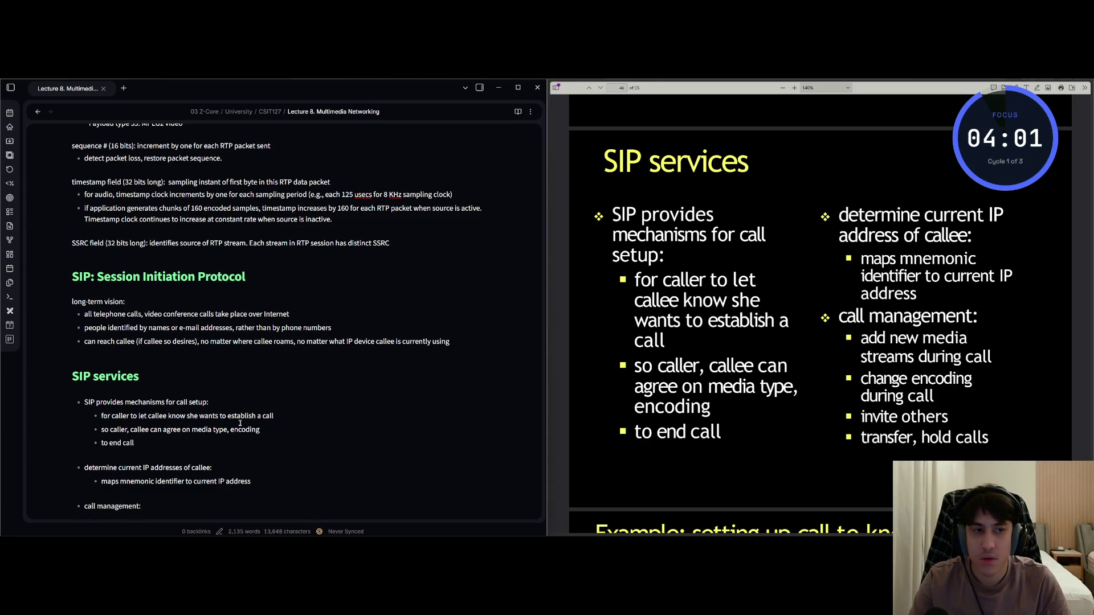
# Under 'call management:', list add new media streams during call, change encoding during call, invite others, and transfer, hold calls
pyautogui.press('Return')
pyautogui.press('Tab')
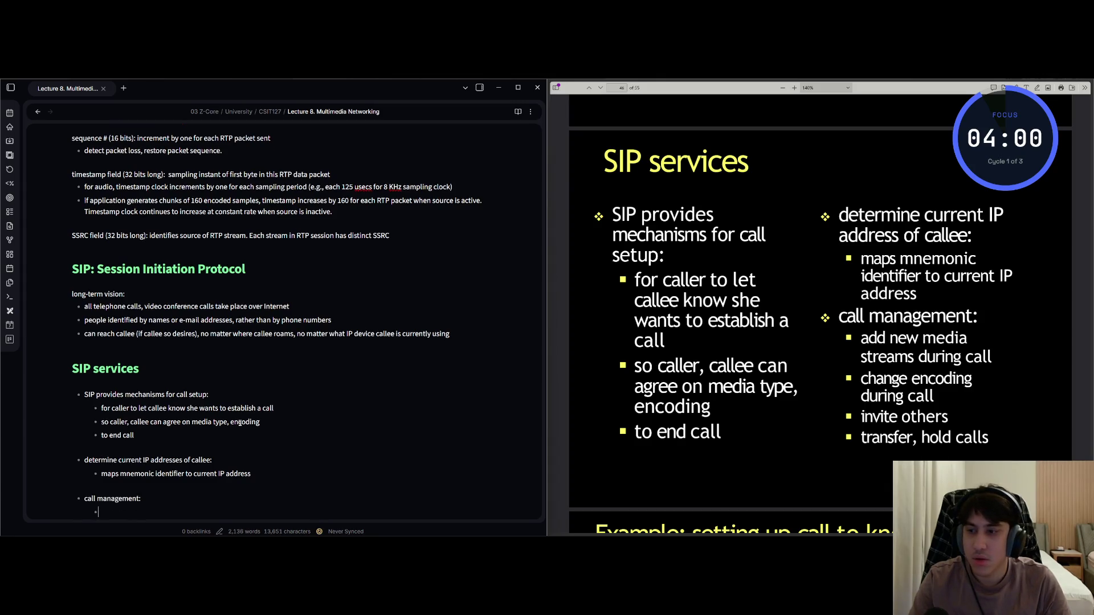
pyautogui.write('d ne')
pyautogui.press('BackSpace')
pyautogui.write('media st')
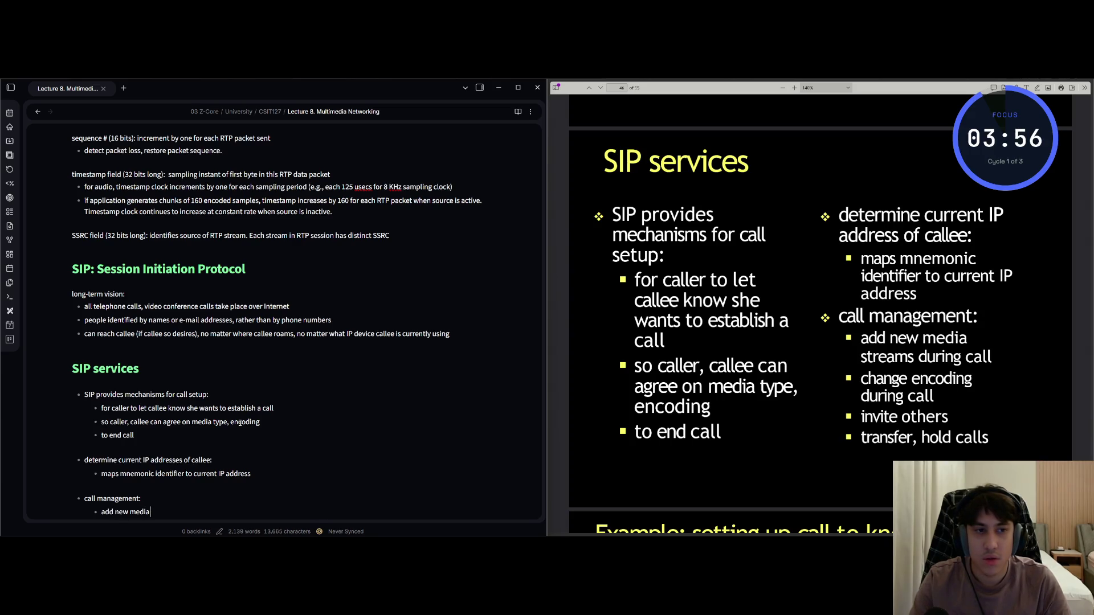
pyautogui.write('reams during ')
pyautogui.write('call')
pyautogui.press('Return')
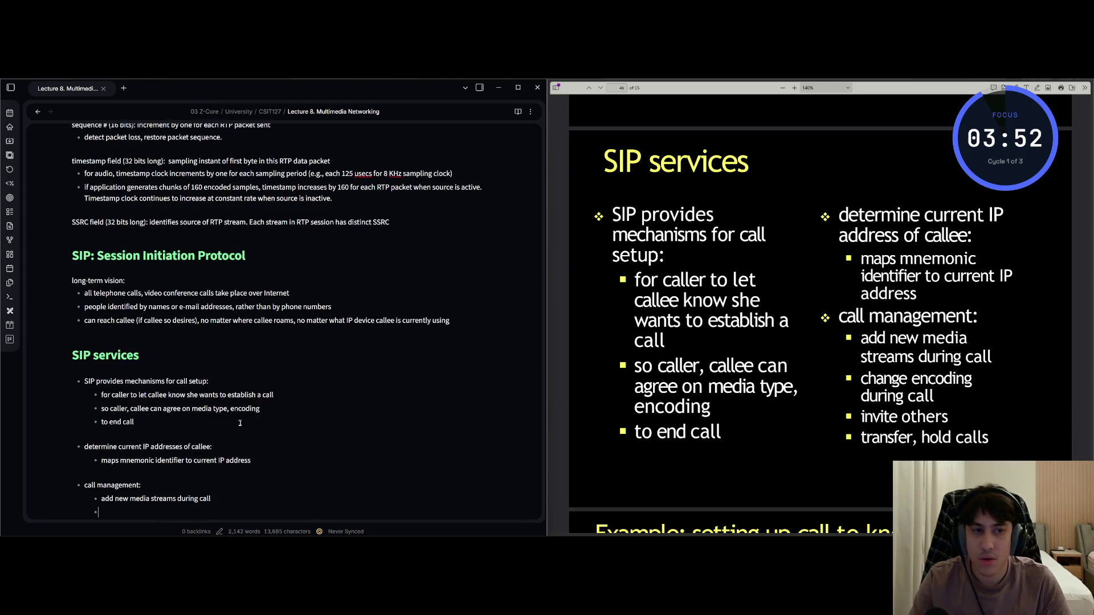
pyautogui.write('hange encoding')
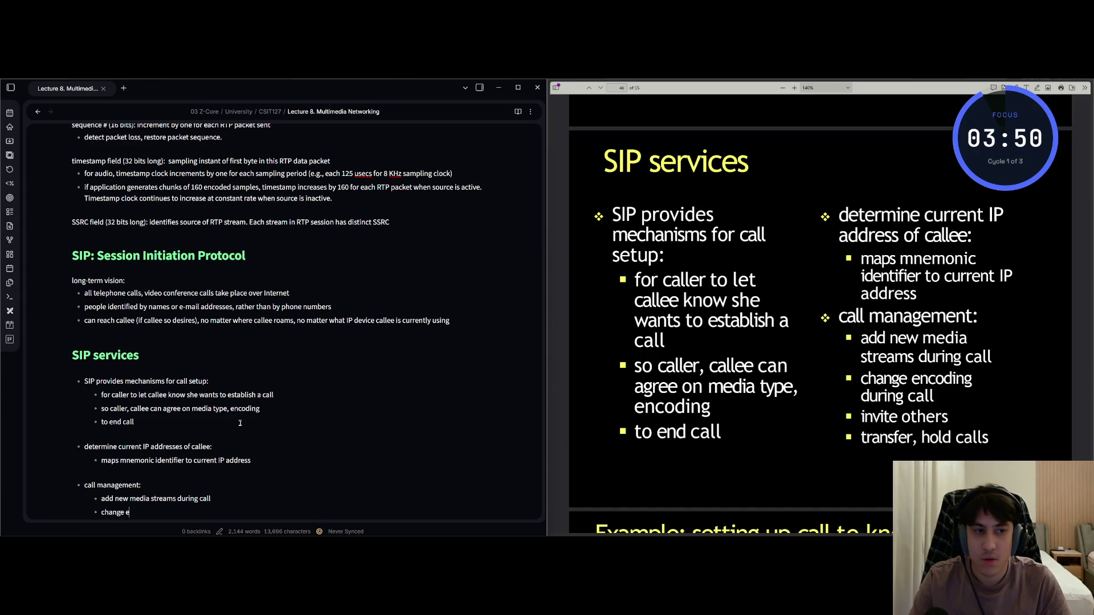
pyautogui.write(' during call')
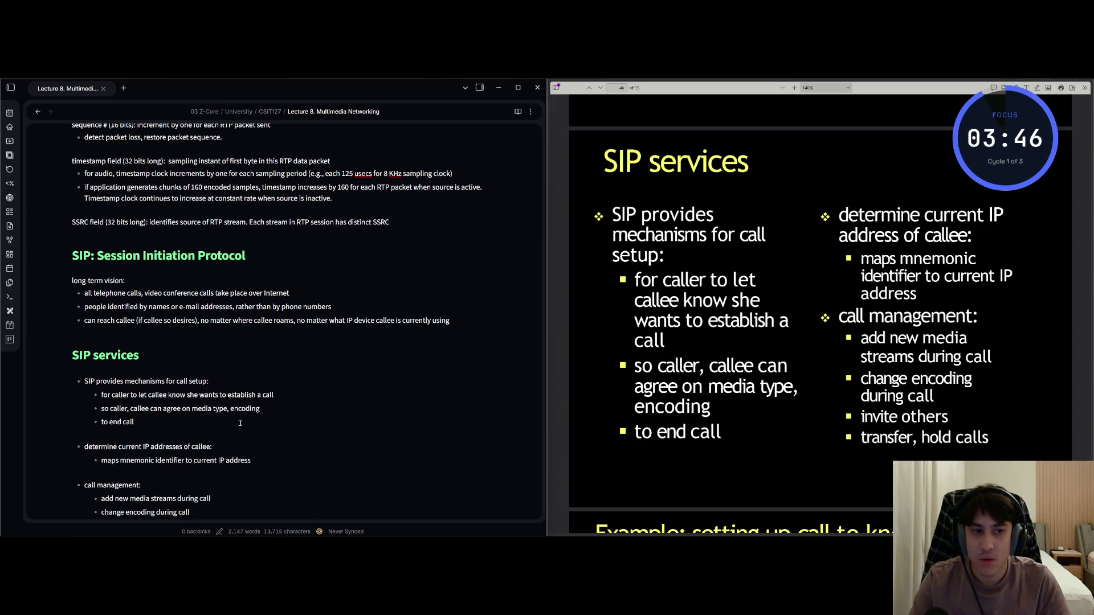
pyautogui.press('Return')
pyautogui.write('invite oth')
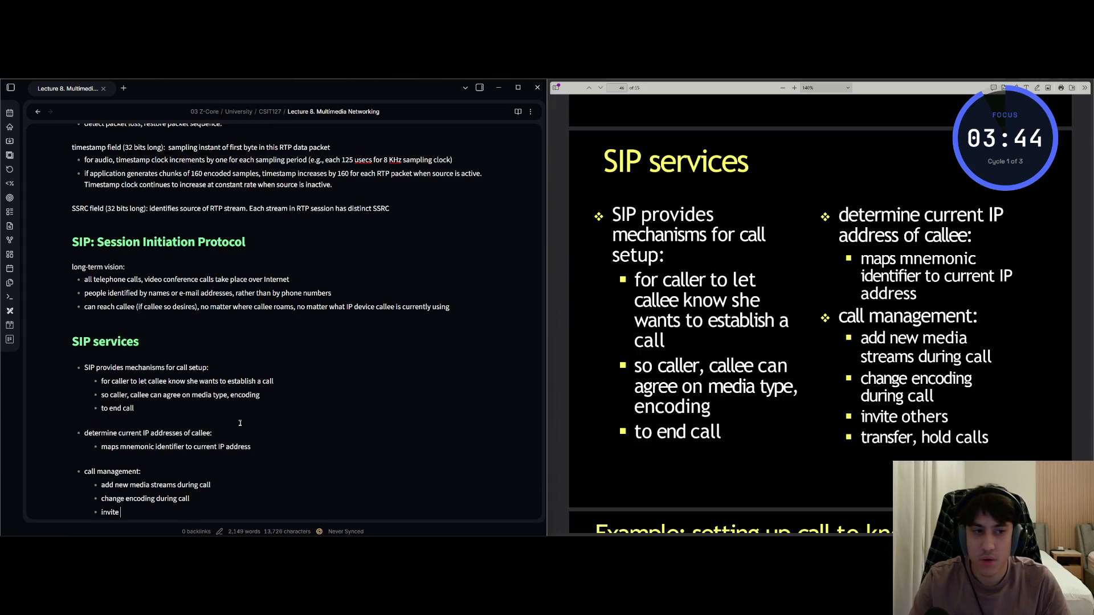
pyautogui.write('ers')
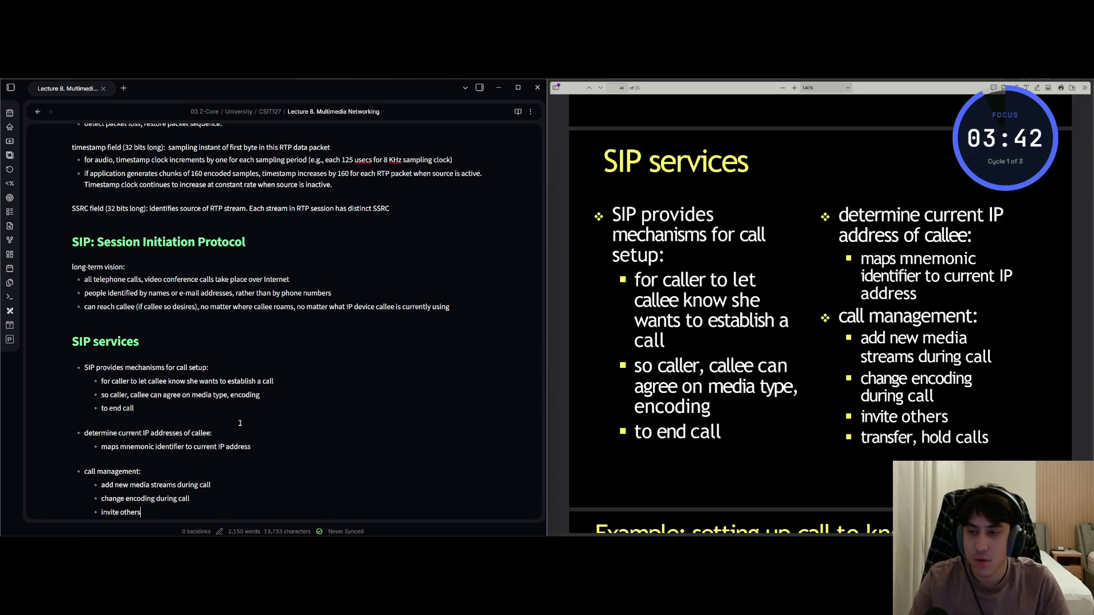
pyautogui.press('Return')
pyautogui.write('transfer')
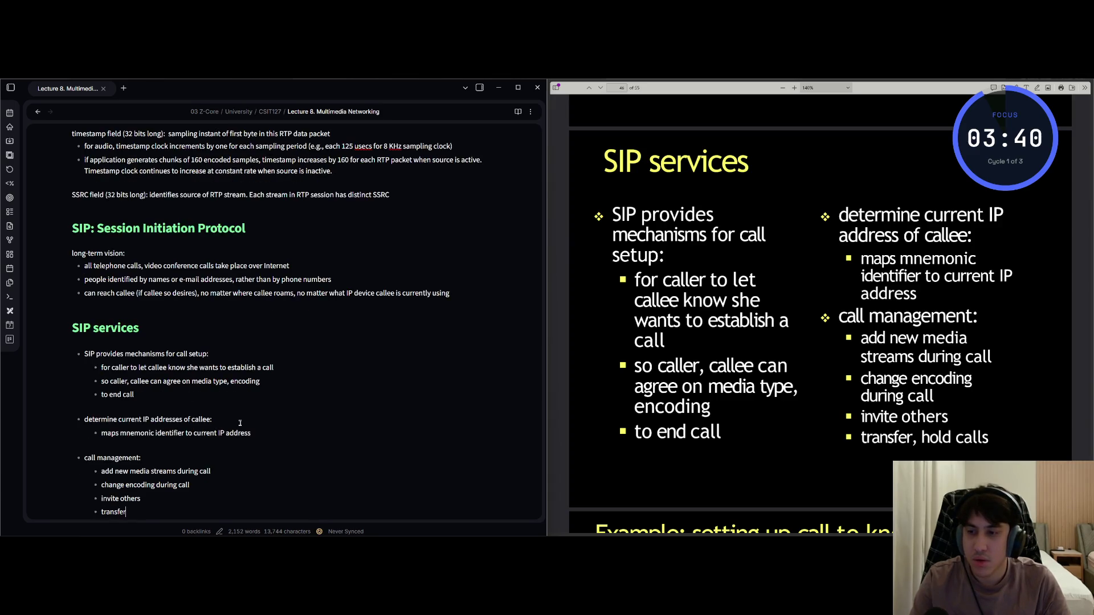
pyautogui.write(', hold')
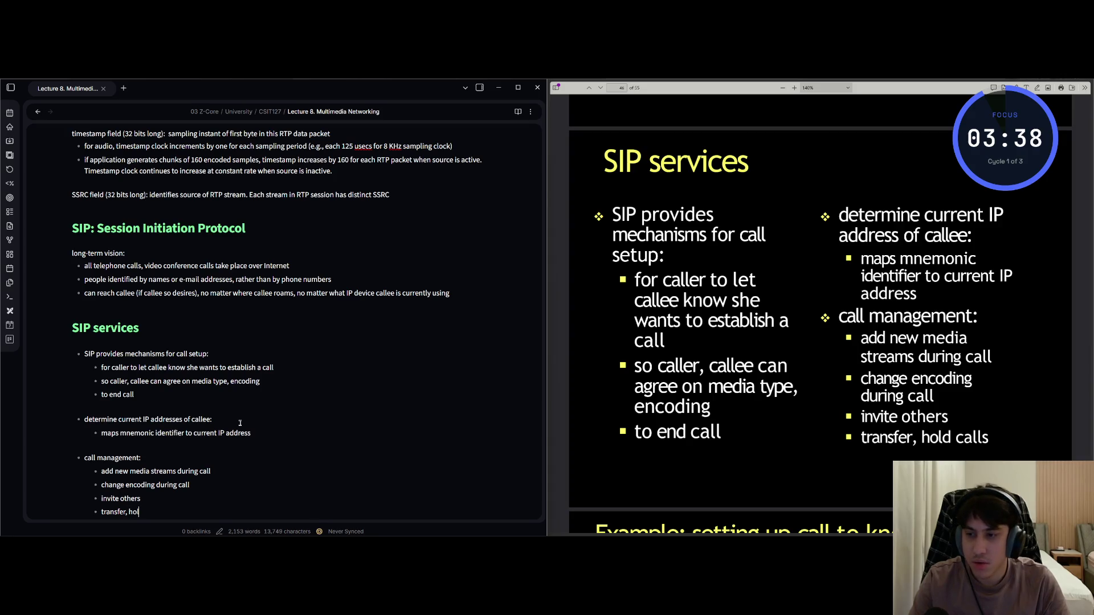
pyautogui.write(' calls')
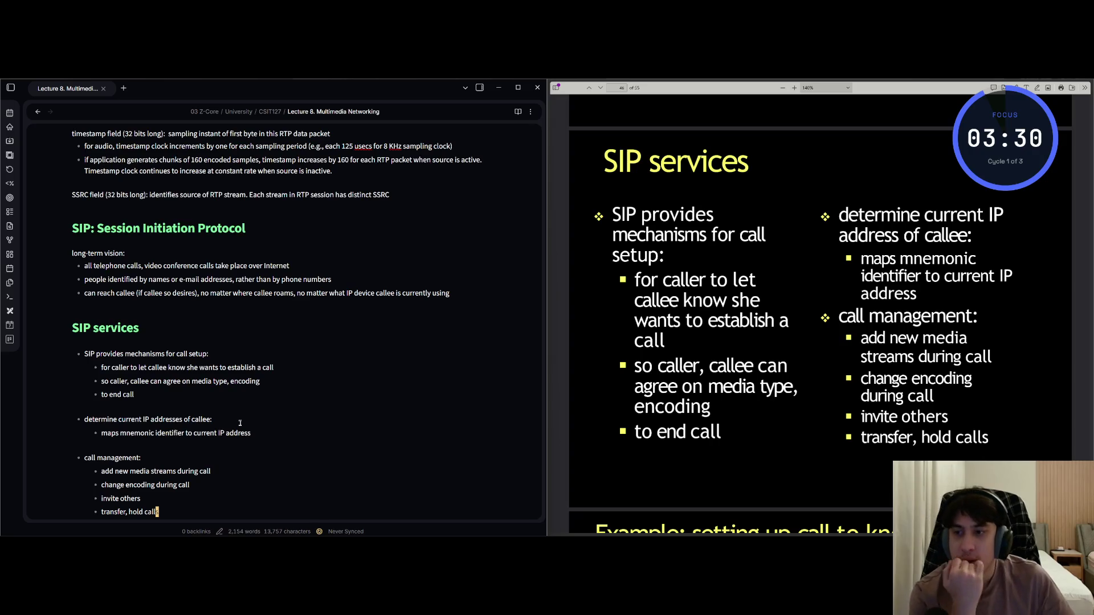
pyautogui.scroll(-4, 240, 423)
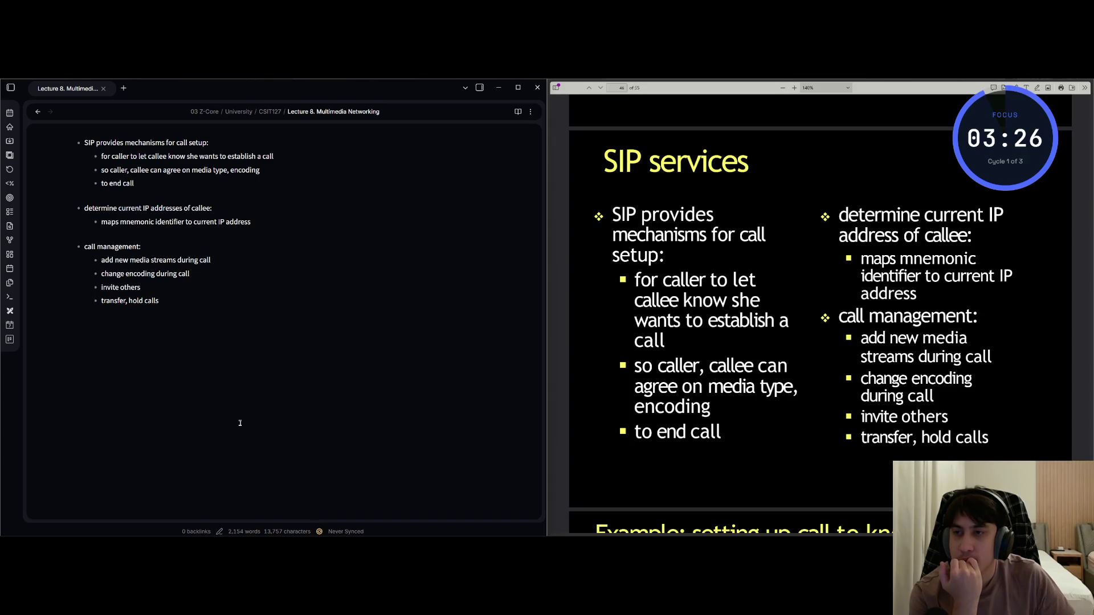
pyautogui.scroll(8, 240, 423)
pyautogui.scroll(-8, 240, 423)
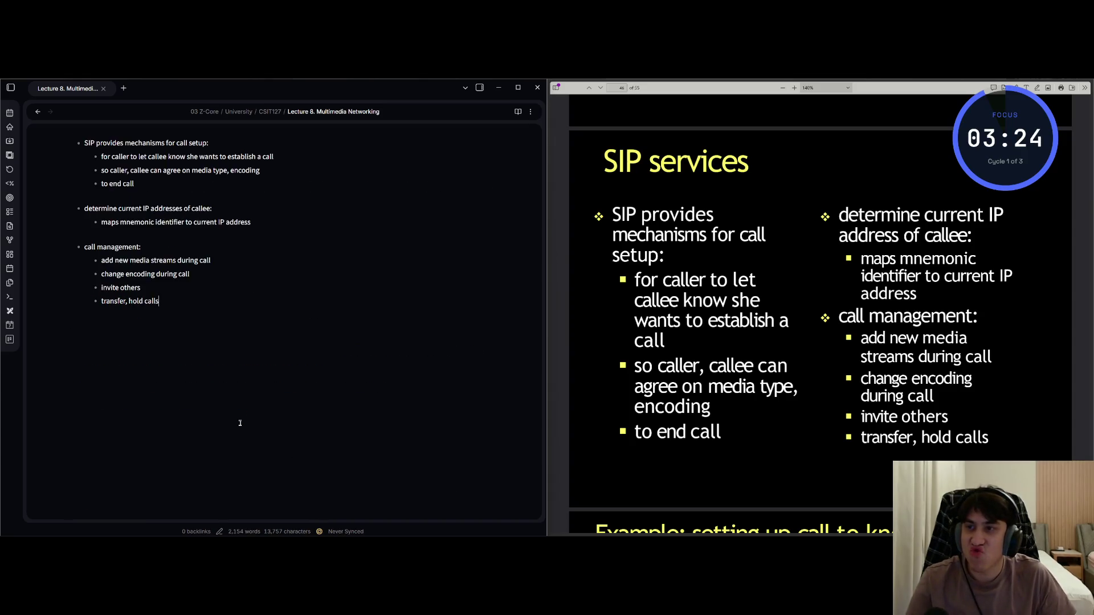
pyautogui.press('k')
pyautogui.press('k')
pyautogui.press('k')
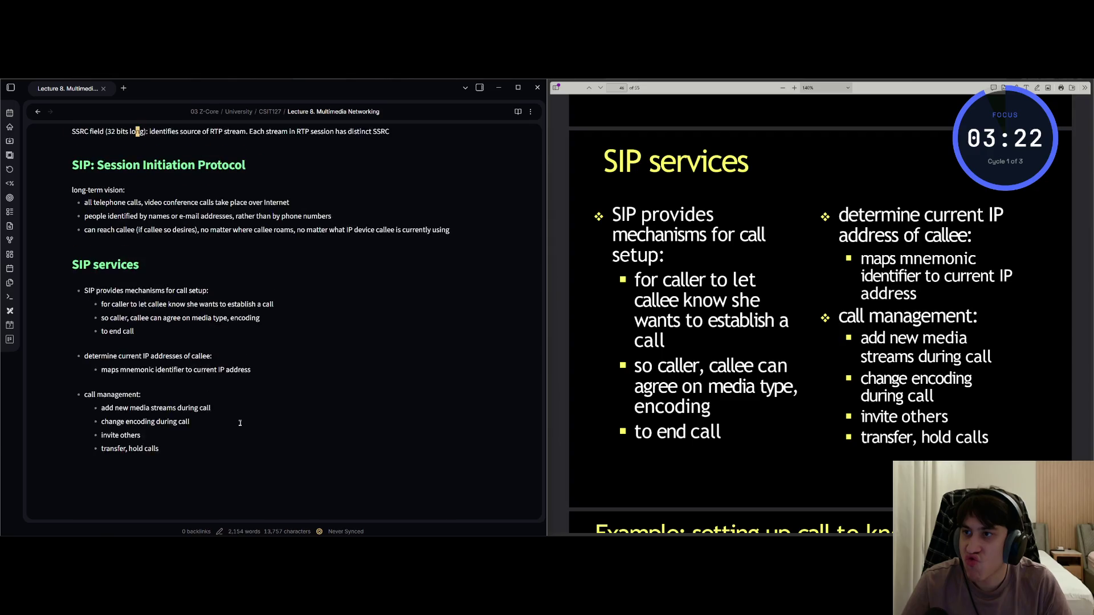
pyautogui.press('j')
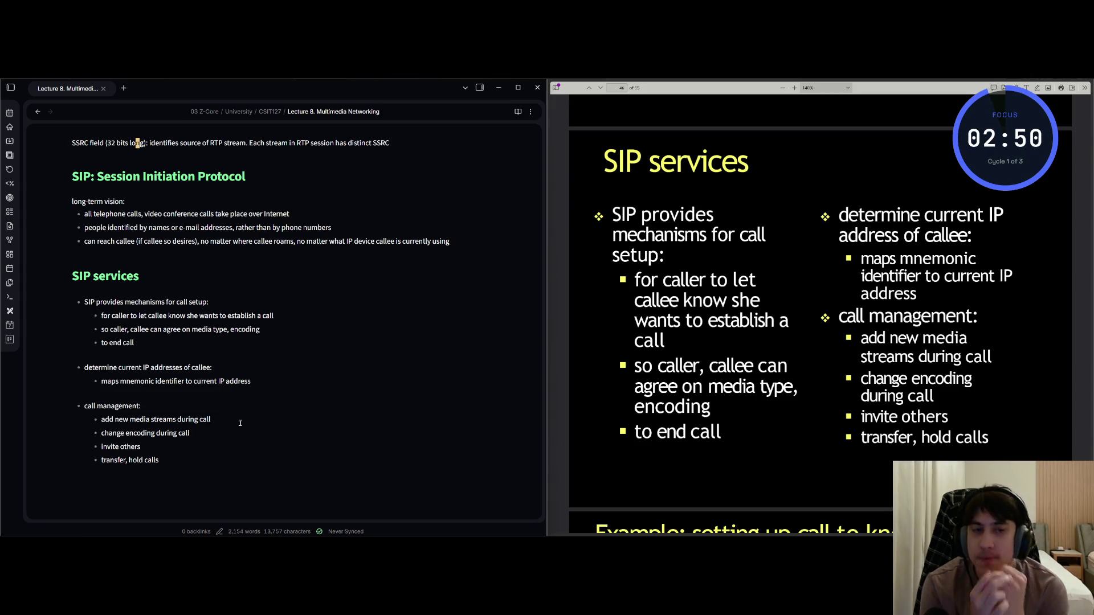
pyautogui.hotkey('alt', 'Tab')
# Add the heading '### Example: setting up call to known IP address' after the call management list
pyautogui.press('Right')
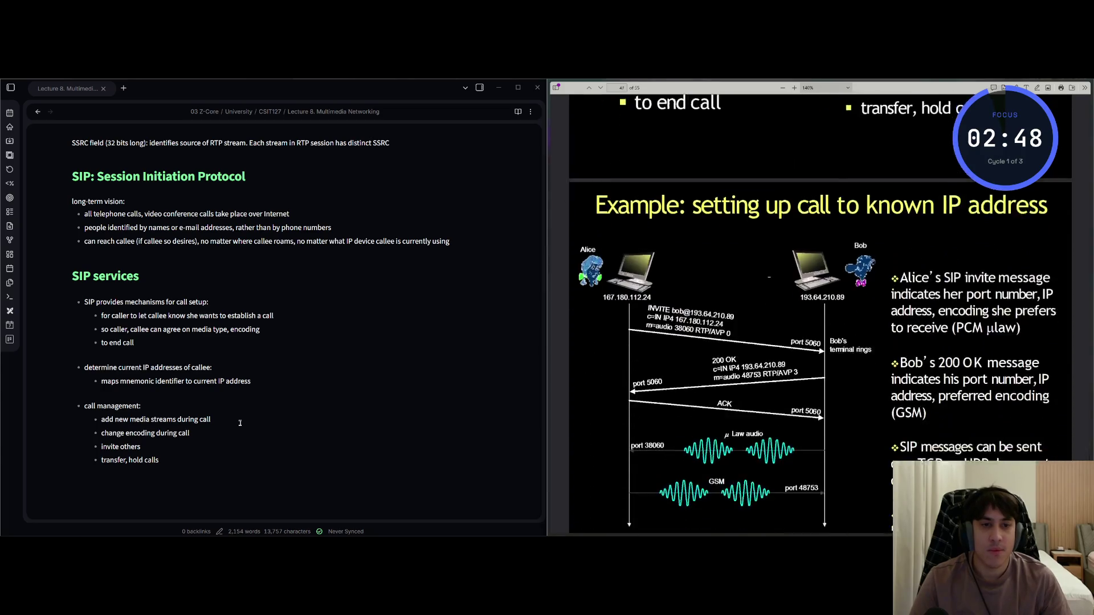
pyautogui.hotkey('alt', 'Tab')
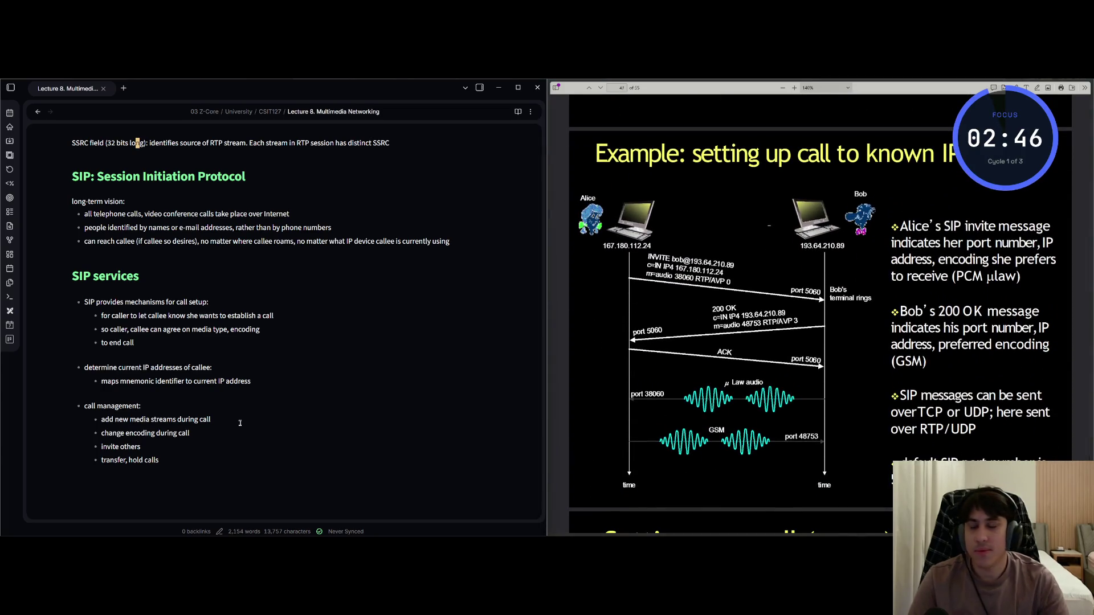
pyautogui.press('Down')
pyautogui.press('Down')
pyautogui.press('Down')
pyautogui.press('Down')
pyautogui.press('Down')
pyautogui.press('Down')
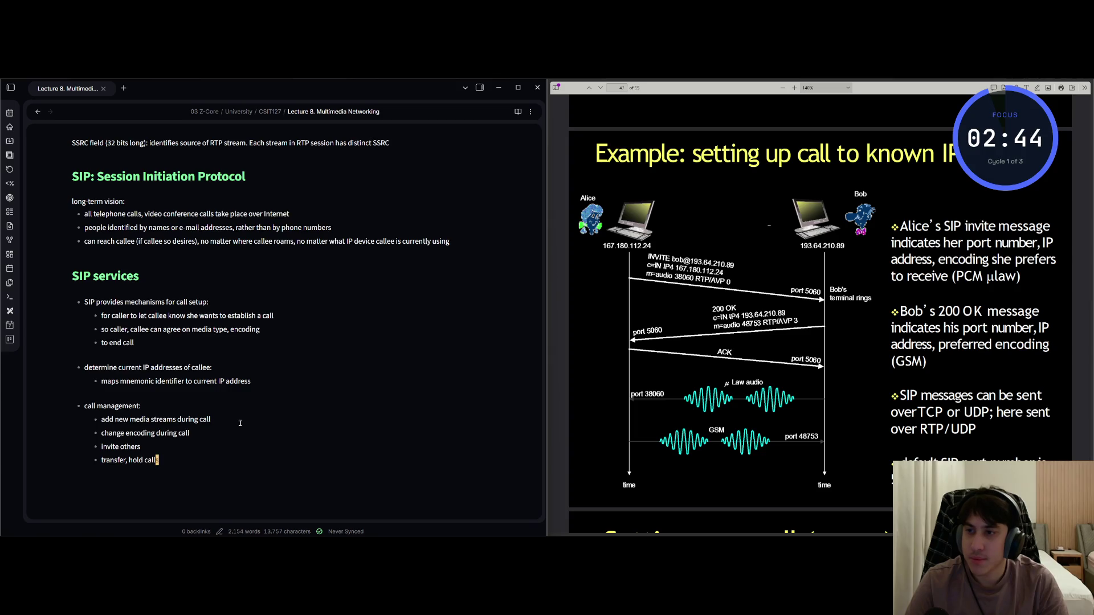
pyautogui.press('o')
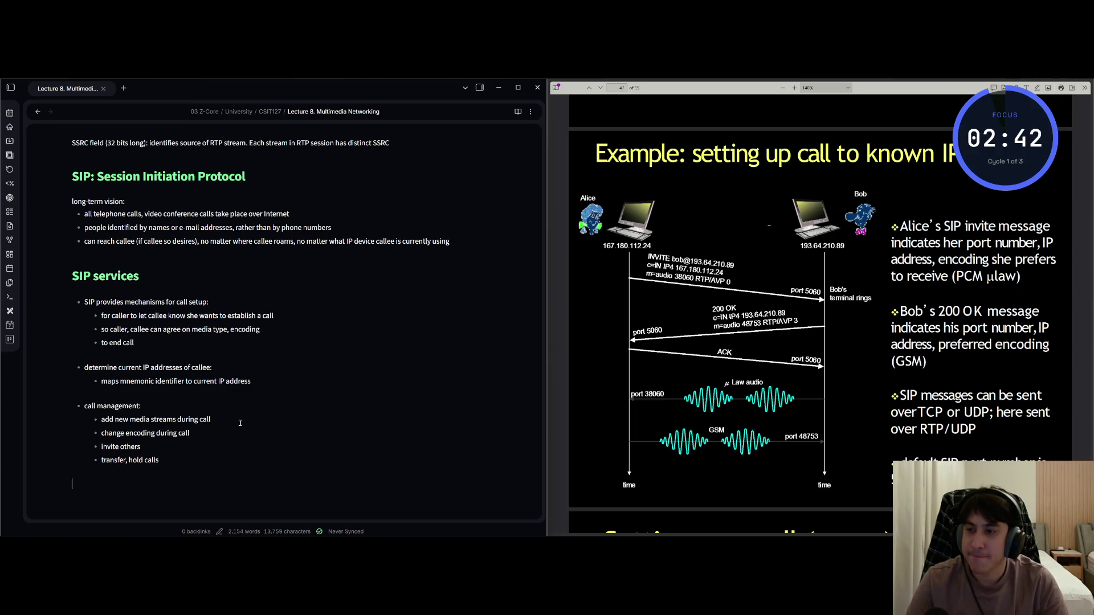
pyautogui.write('### Example')
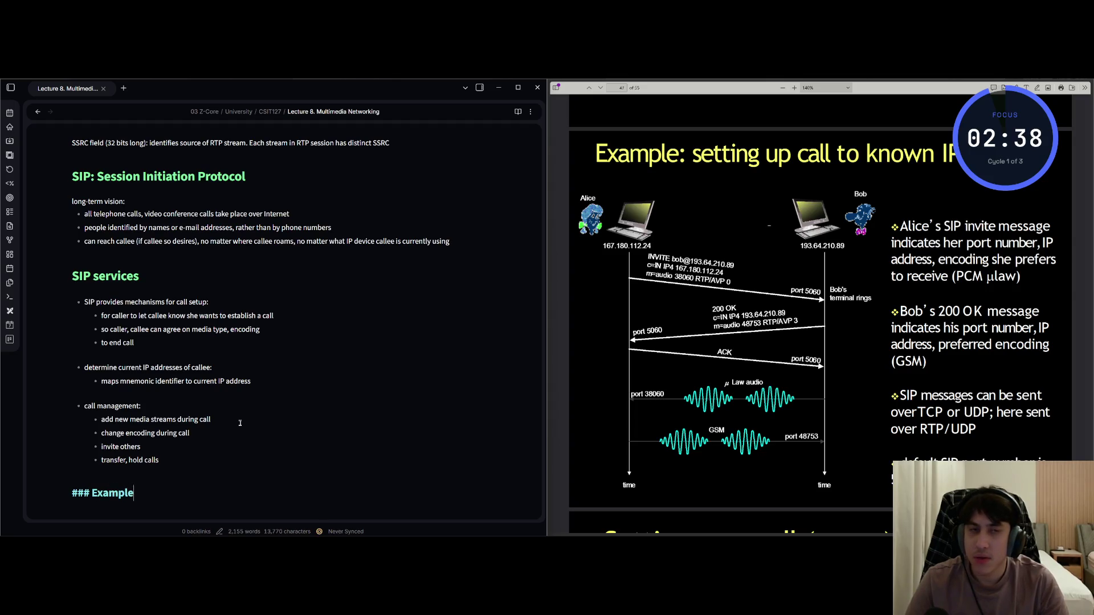
pyautogui.write(': setting ')
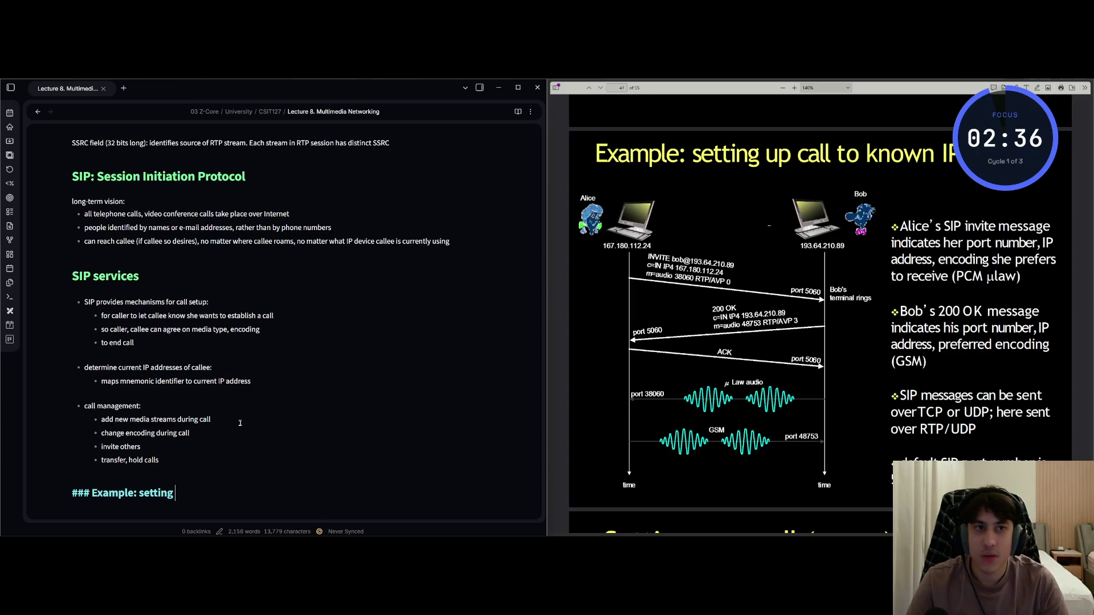
pyautogui.write('up call to know')
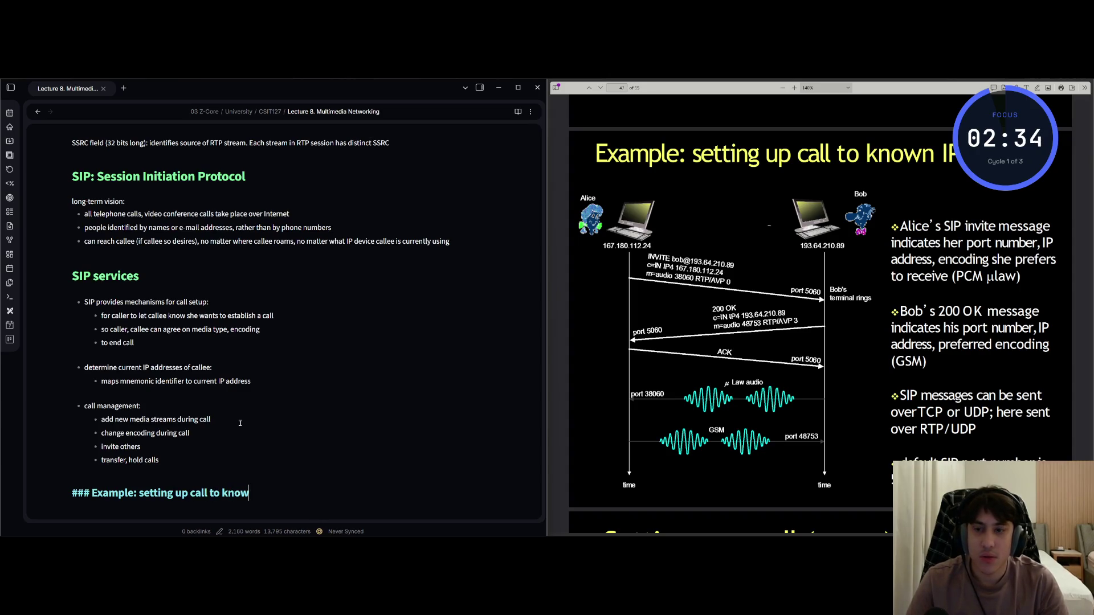
pyautogui.write('n IP addre')
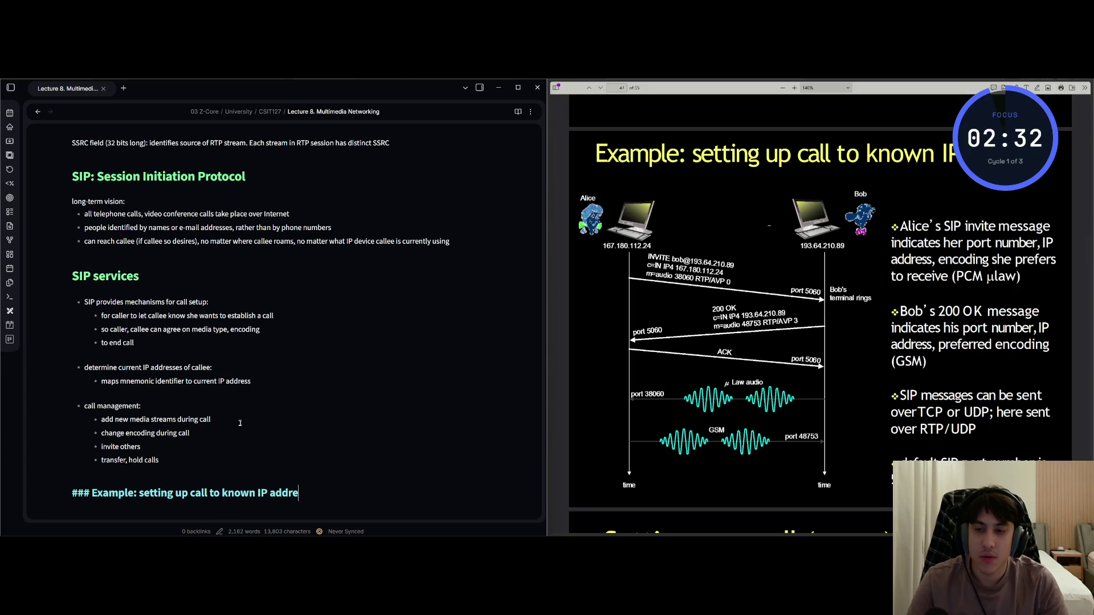
pyautogui.write('ss')
pyautogui.press('Return')
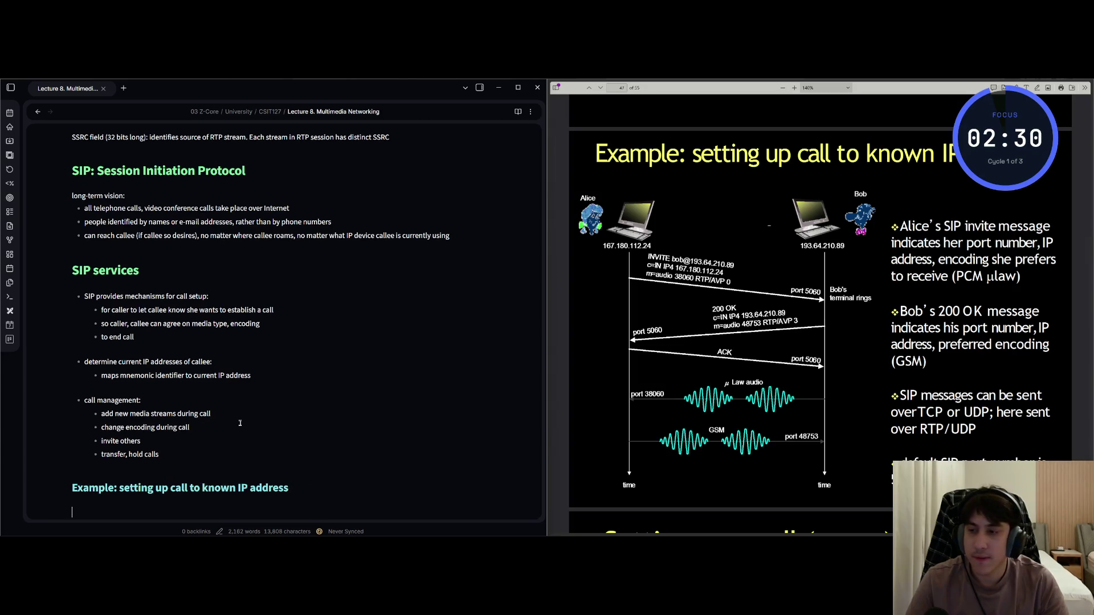
pyautogui.write('-')
pyautogui.scroll(-4, 240, 422)
# Add bullets on Alice's SIP invite (port, IP address, preferred encoding) and Bob's 200 OK reply (GSM)
pyautogui.write("Alice's ")
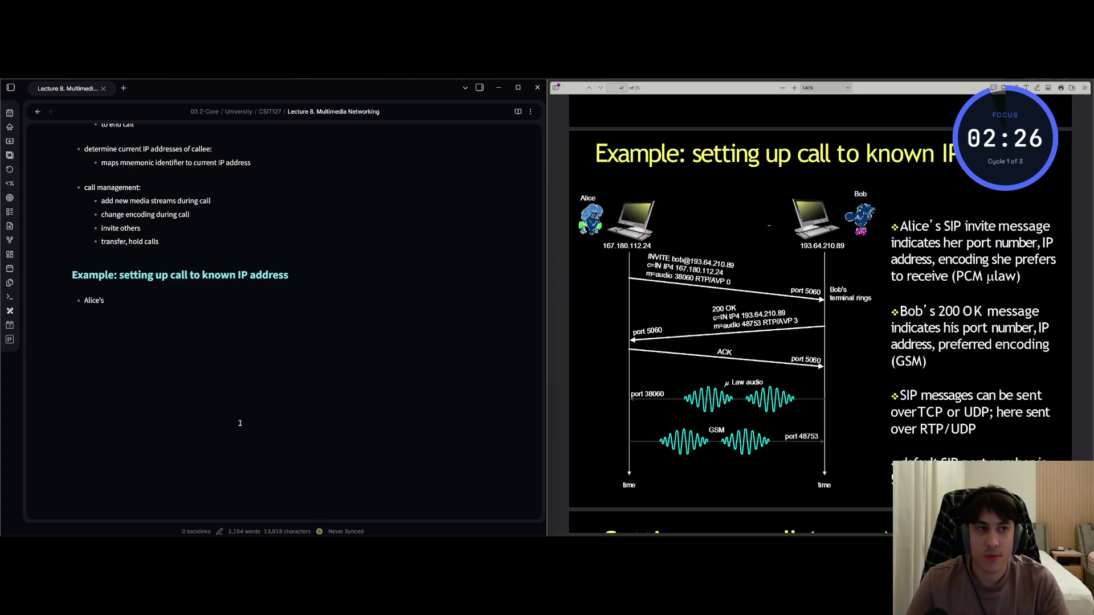
pyautogui.write('SIP invite messagte')
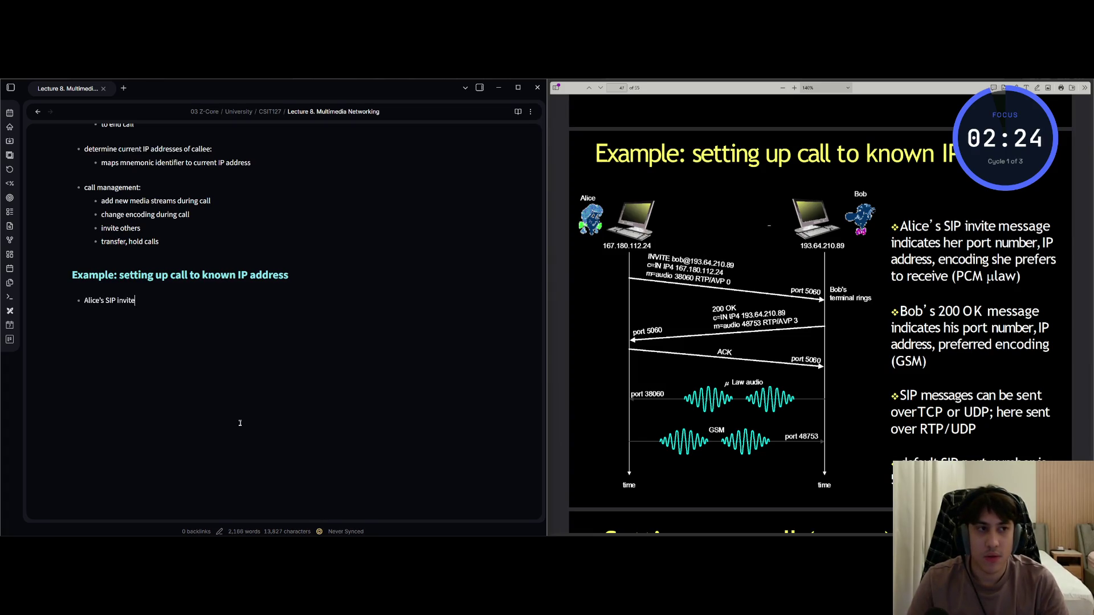
pyautogui.write(' ind')
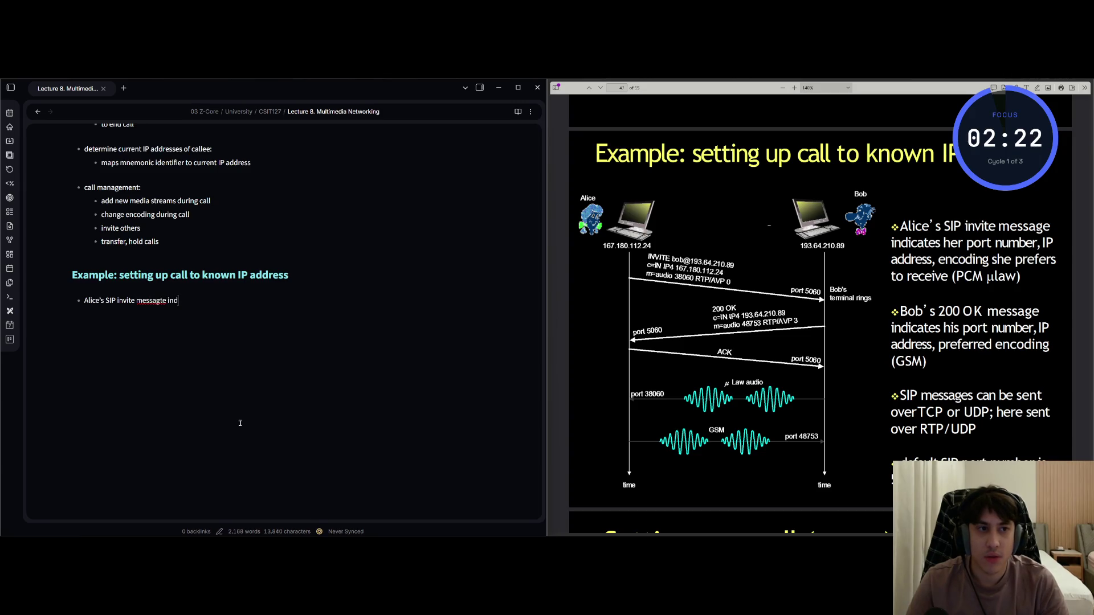
pyautogui.write('icated her port number, ')
pyautogui.write('IP ')
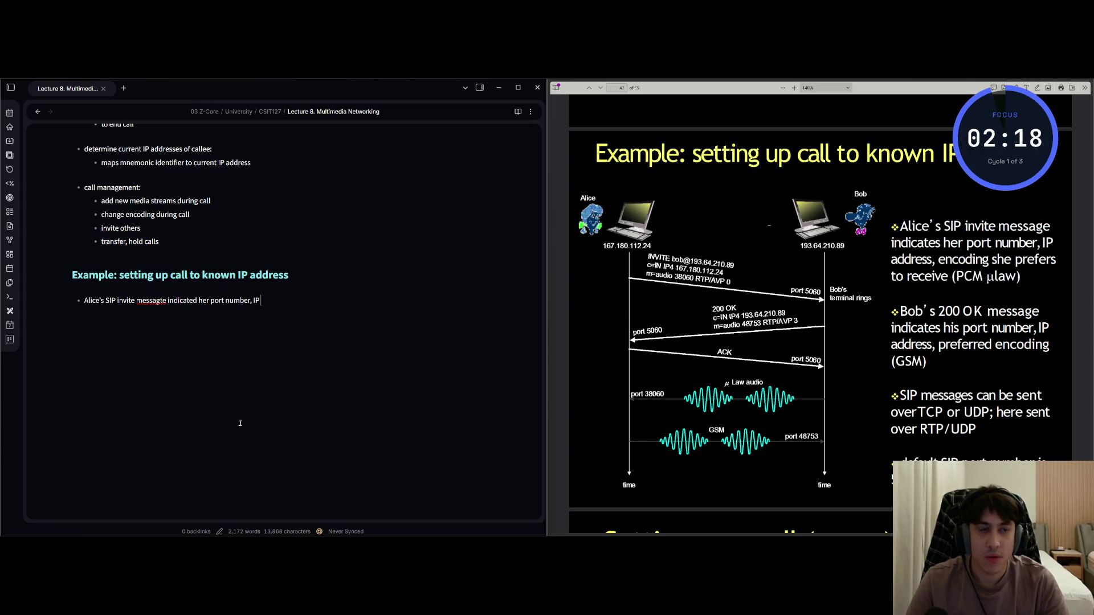
pyautogui.write('address, encoding she pre')
pyautogui.write('fer')
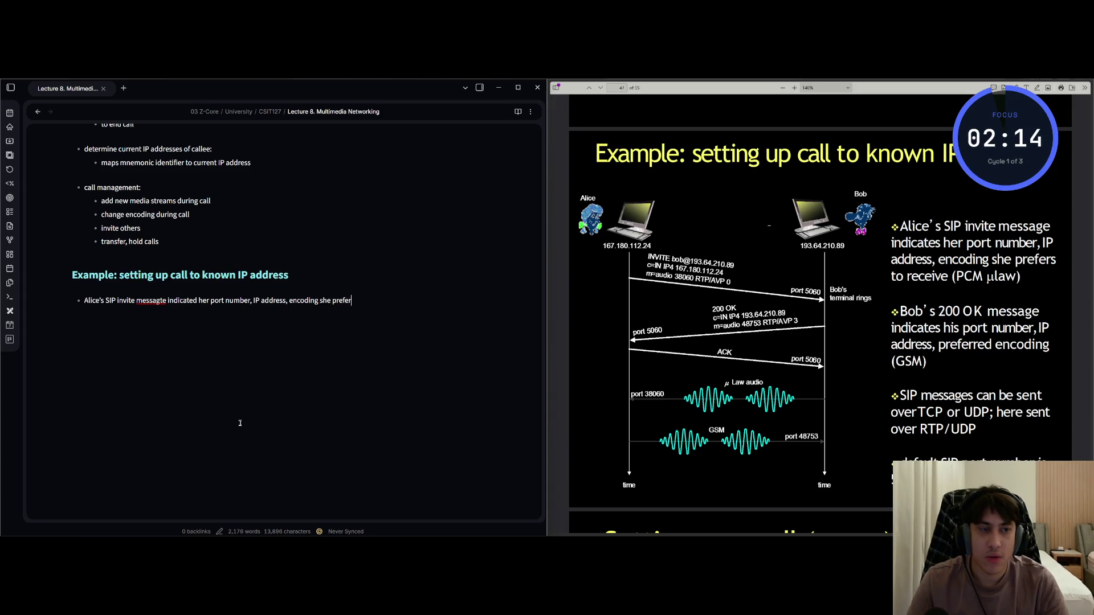
pyautogui.write('s to receive (PCM ')
pyautogui.write('law')
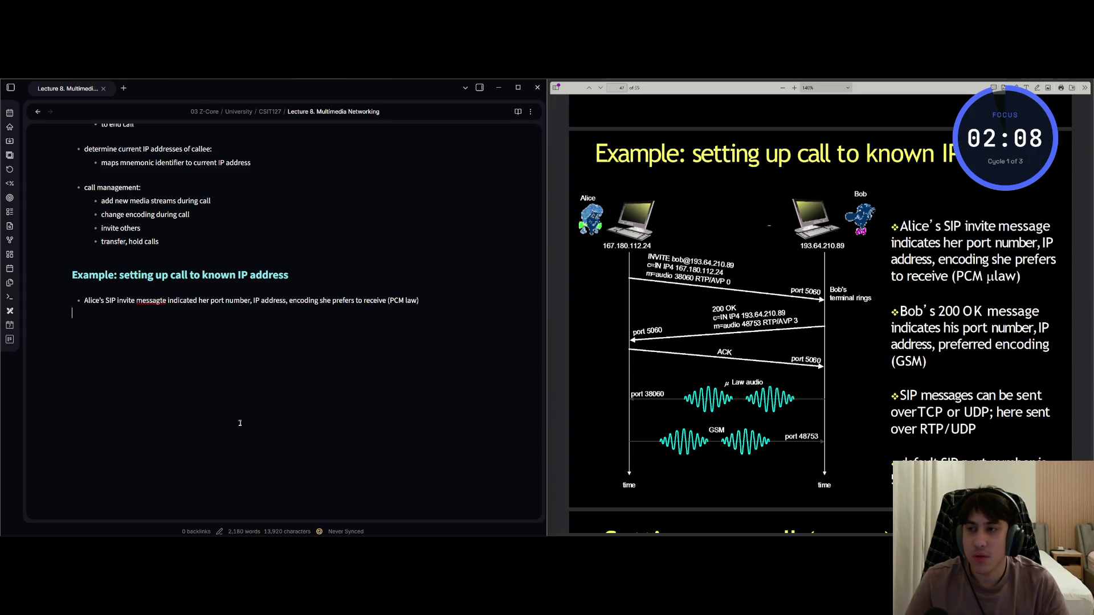
pyautogui.press('Return')
pyautogui.write("Bob's")
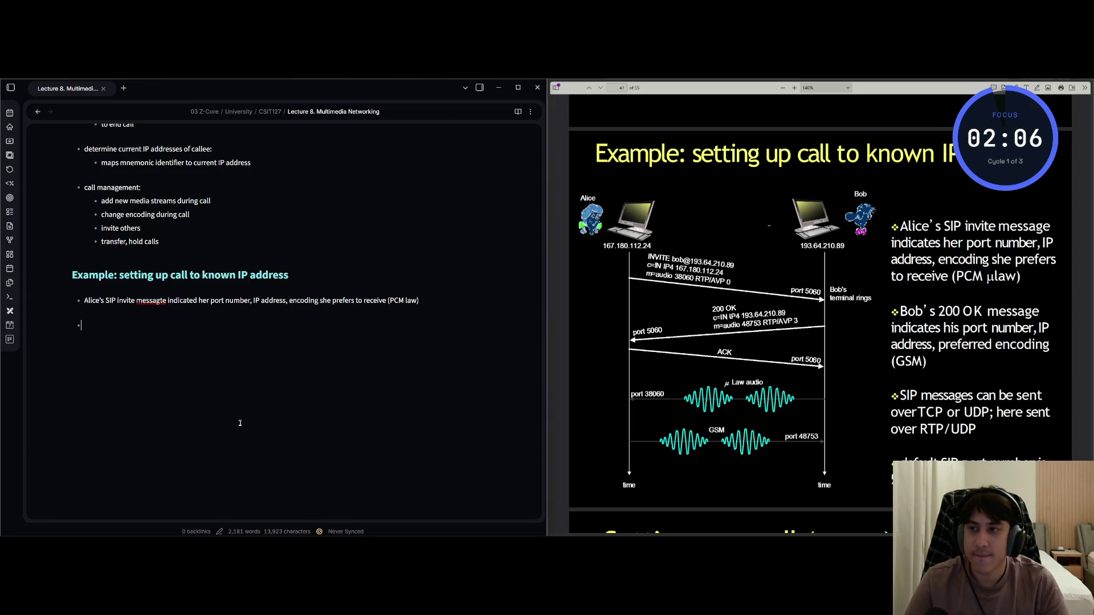
pyautogui.write(' 2')
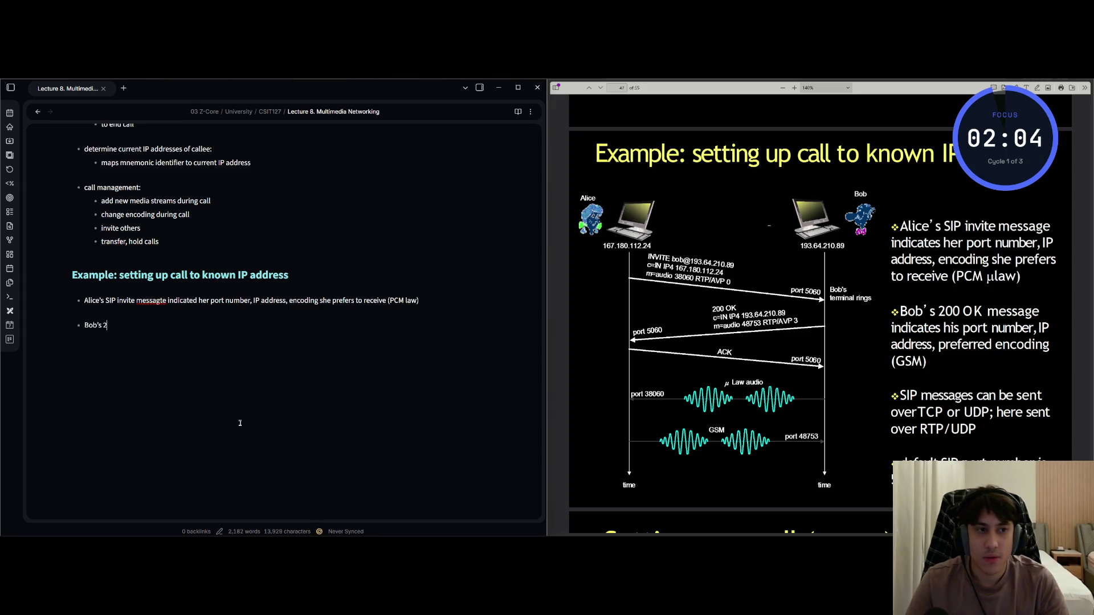
pyautogui.write('00 OK message indica')
pyautogui.write('tes')
pyautogui.write(' hi')
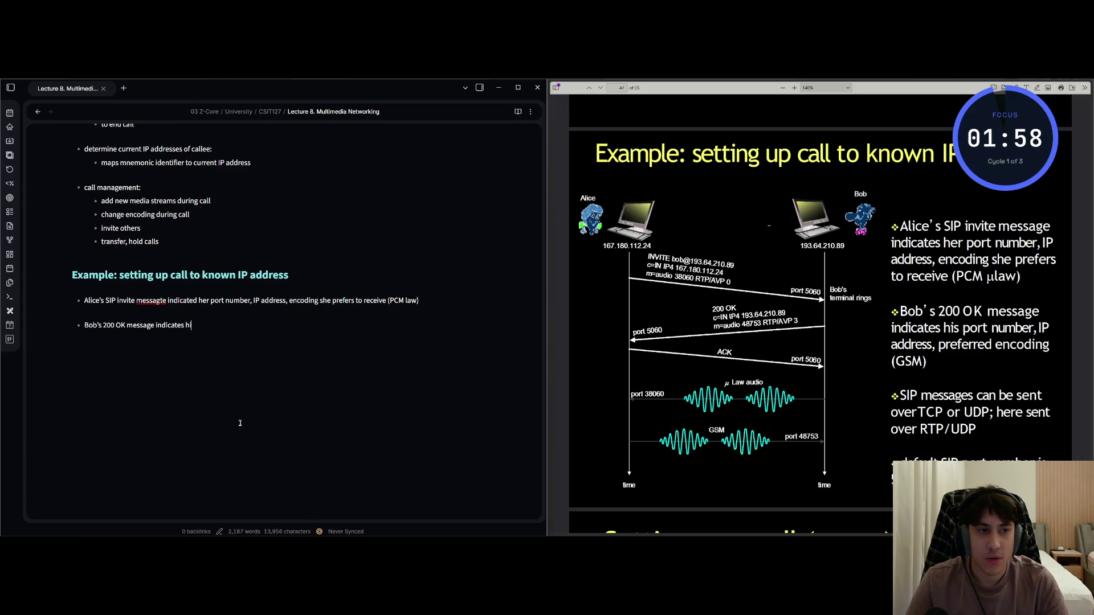
pyautogui.write('s port number, I')
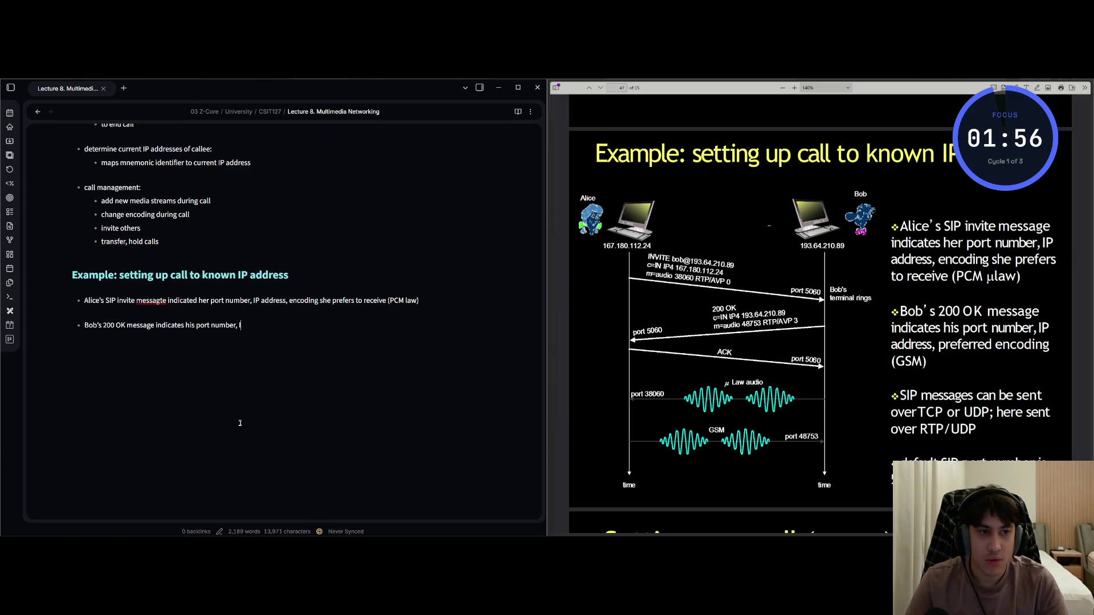
pyautogui.write('P address, pr')
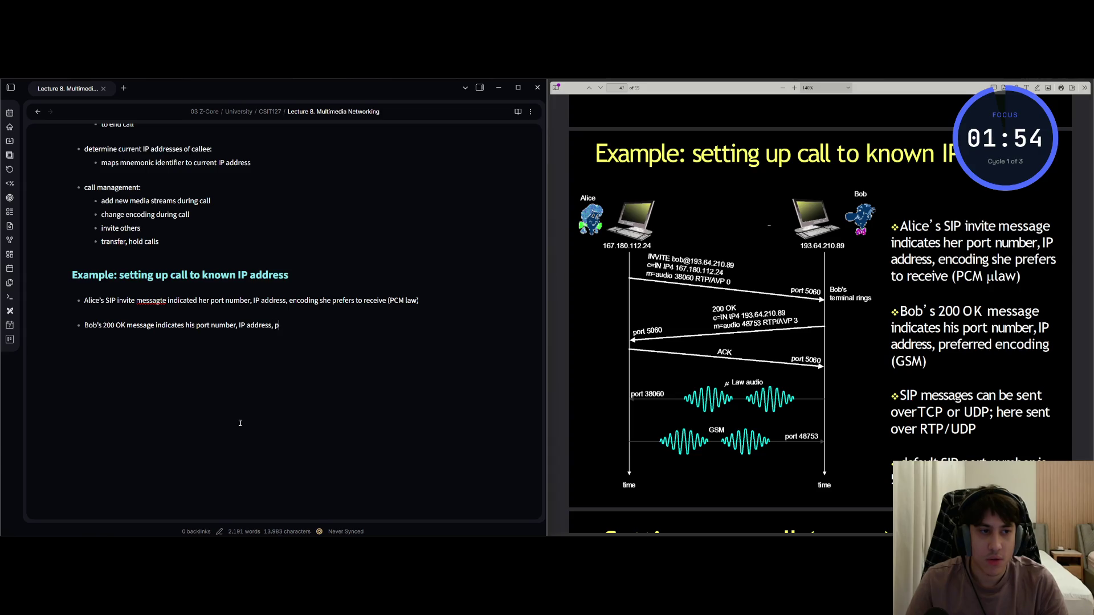
pyautogui.write('eferred ')
pyautogui.write('encoding (')
pyautogui.write('GSM')
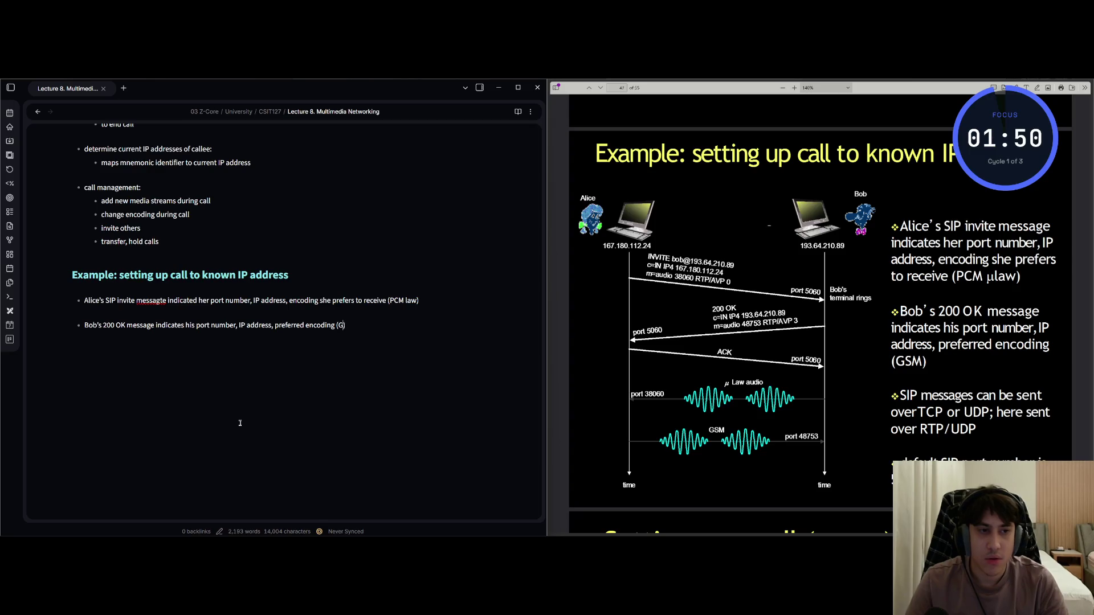
pyautogui.press('Return')
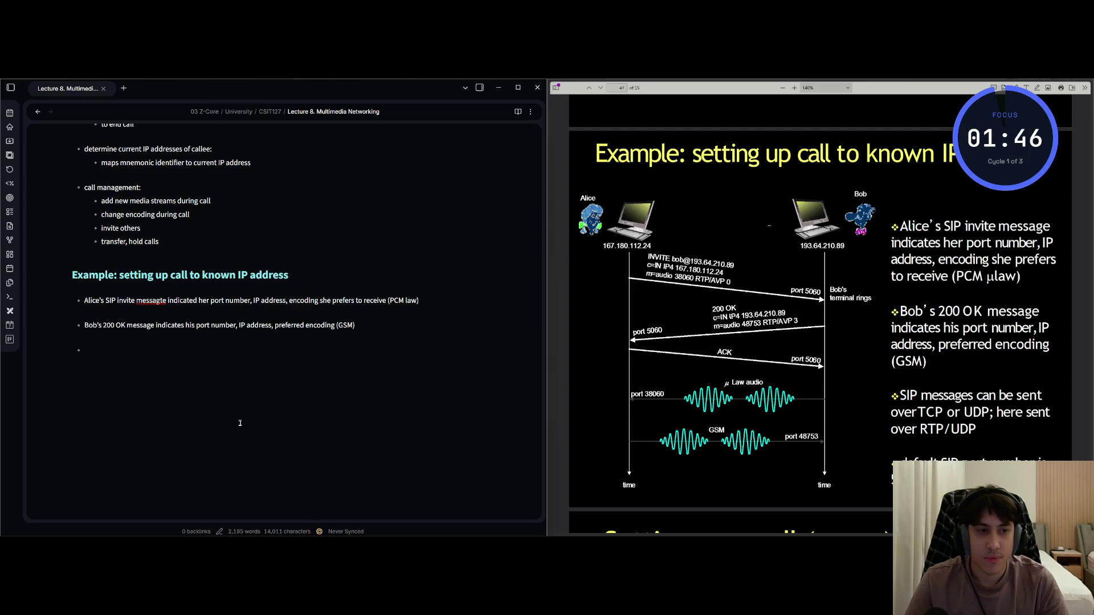
# Add 'SIP messages can be sent over TCP or UDP; here sent over RTP/UDP' and begin the default SIP port bullet
pyautogui.write('messages ')
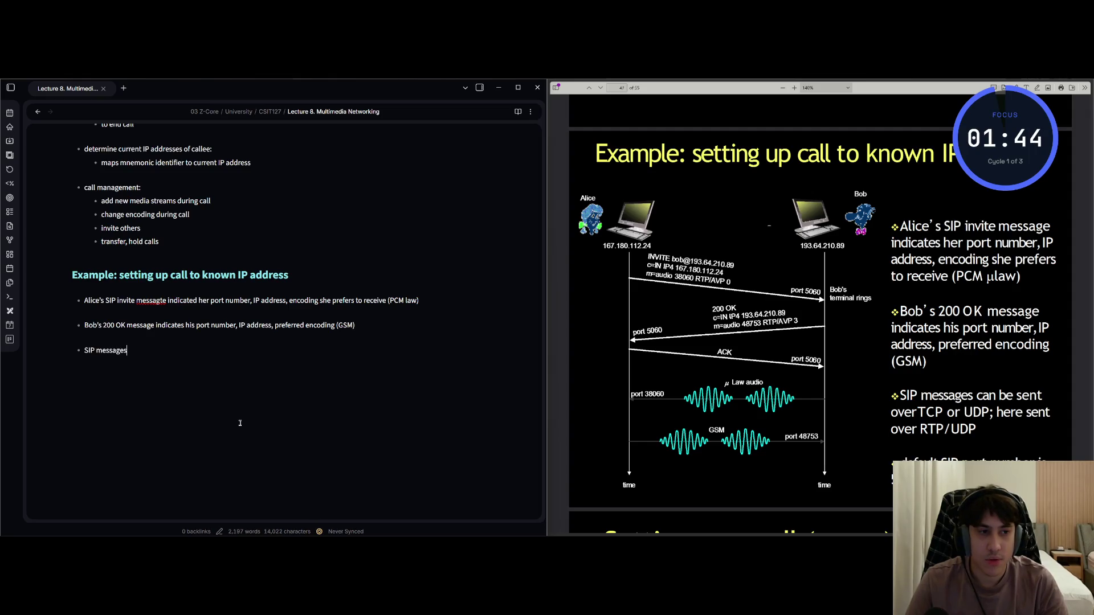
pyautogui.write('can be sent ')
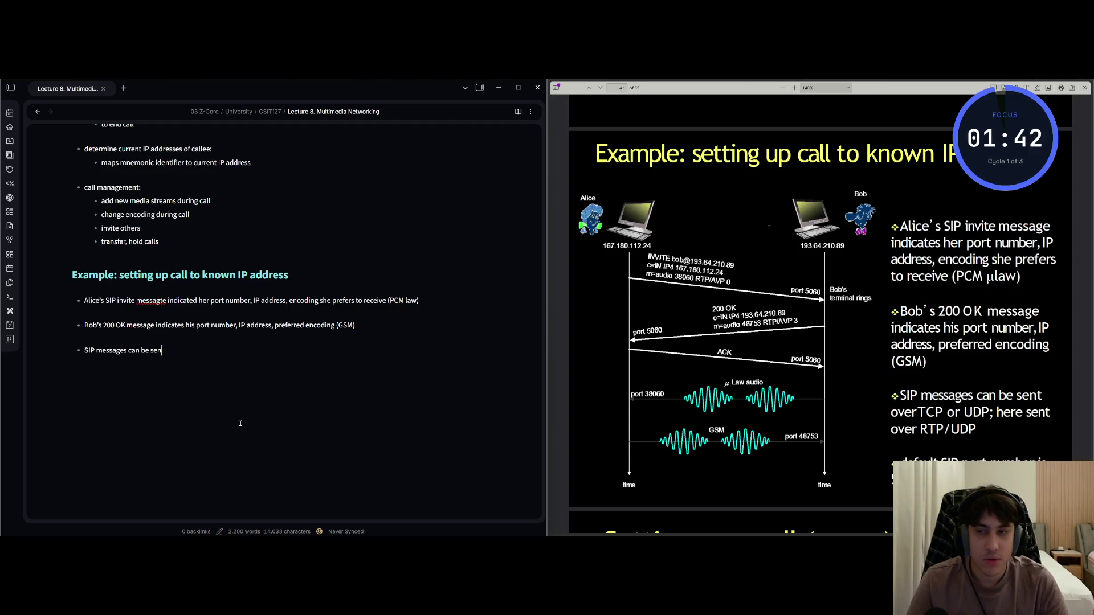
pyautogui.write('over TCP or ')
pyautogui.write('U')
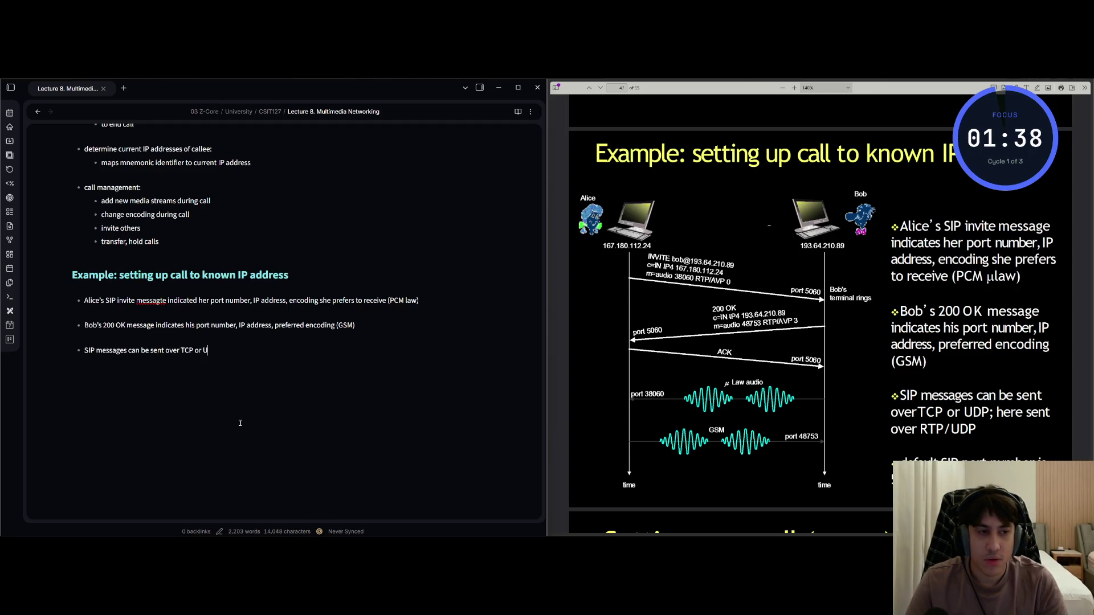
pyautogui.write('DP; here sent')
pyautogui.write(' over RTP/UDP')
pyautogui.press('Return')
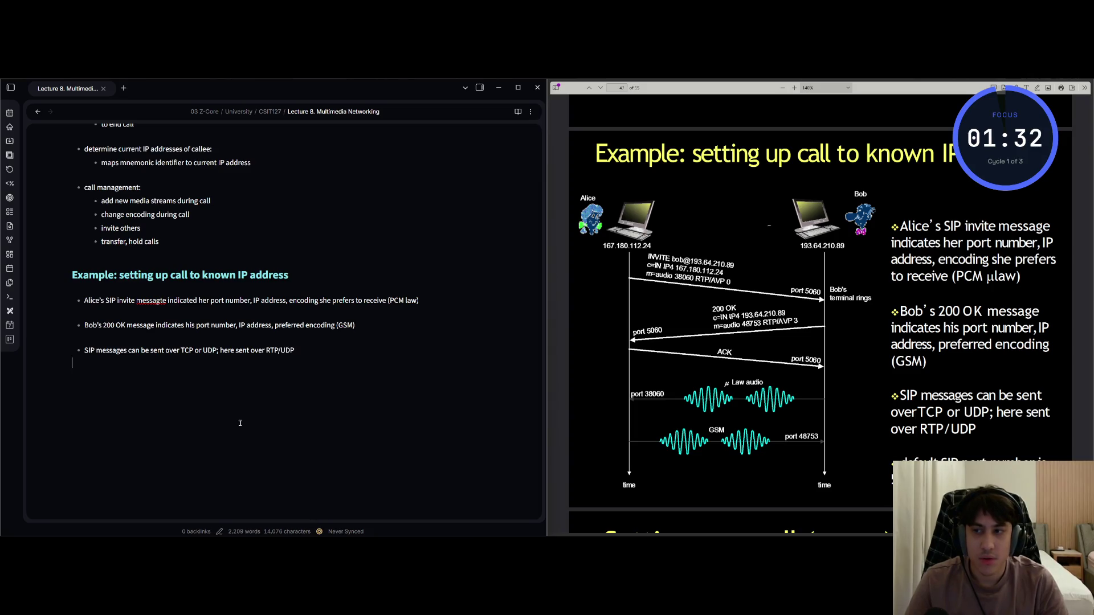
pyautogui.write('- - default')
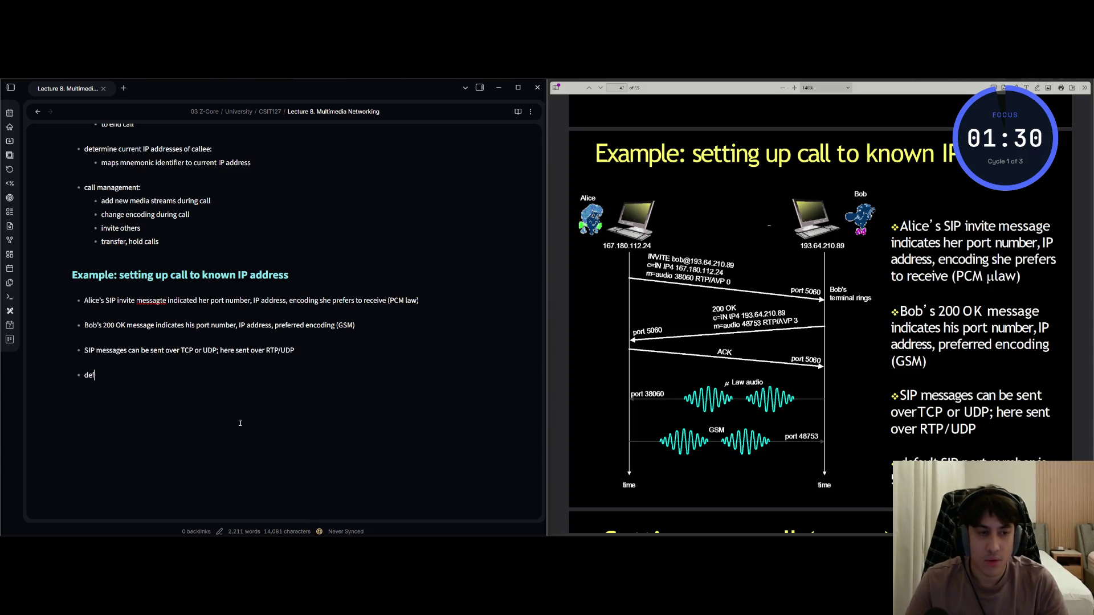
pyautogui.write('  port nubmer i')
pyautogui.write('s ')
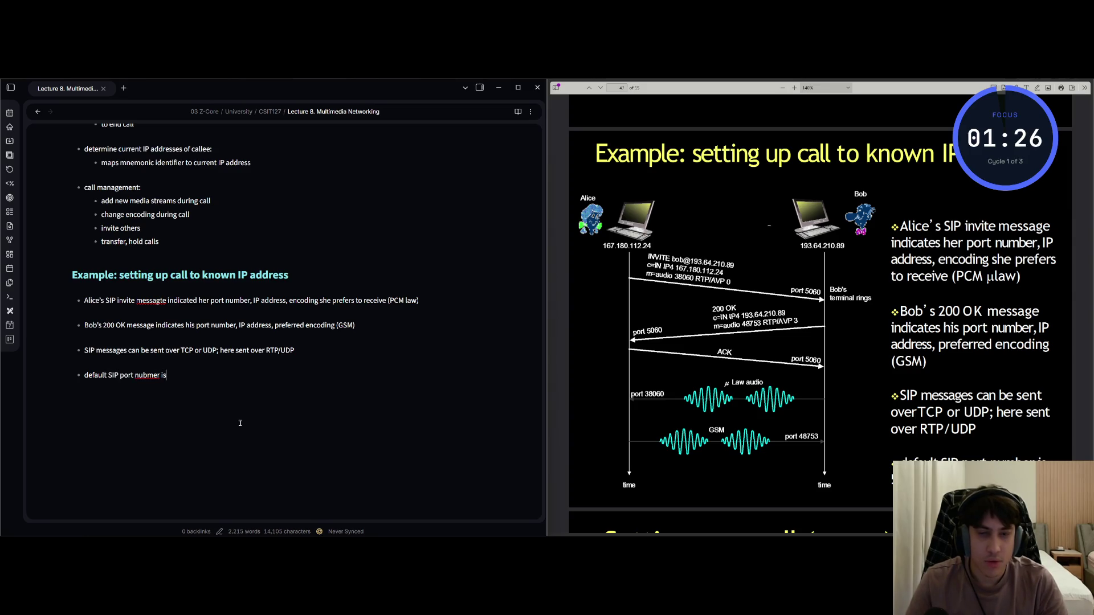
pyautogui.write('20')
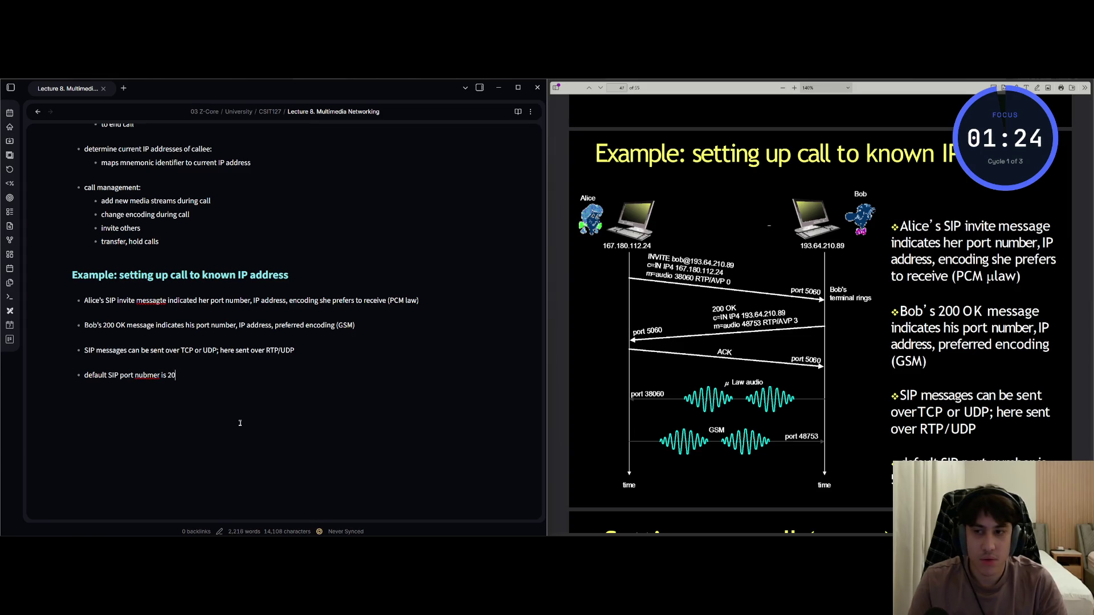
pyautogui.press('BackSpace')
pyautogui.press('BackSpace')
pyautogui.write('5070')
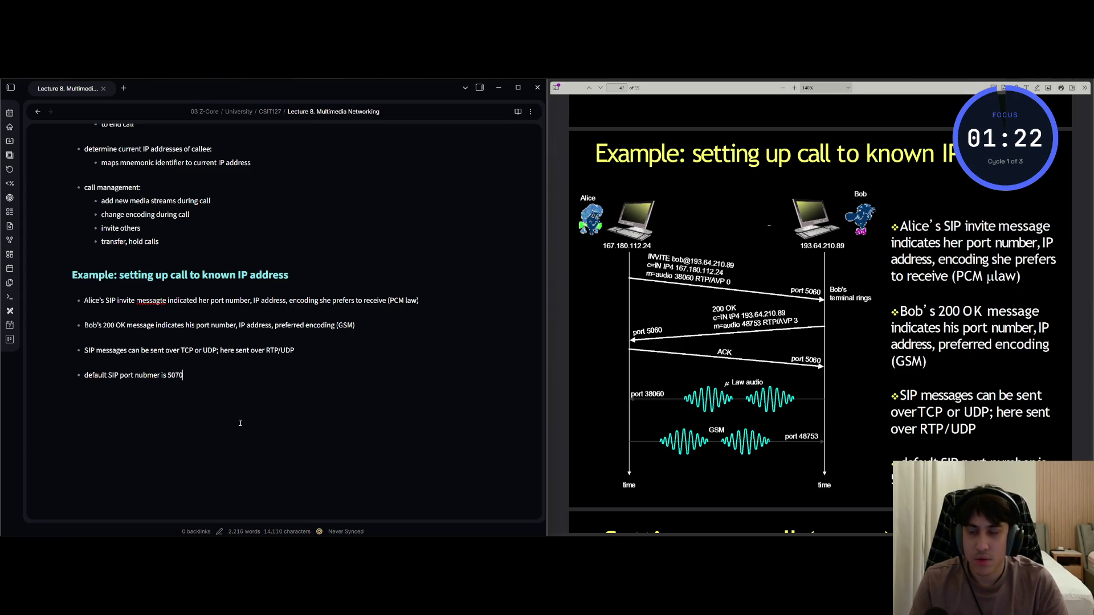
# Correct 'nubmer' to 'number' in the default SIP port bullet
pyautogui.press('Escape')
pyautogui.press('h')
pyautogui.press('h')
pyautogui.press('h')
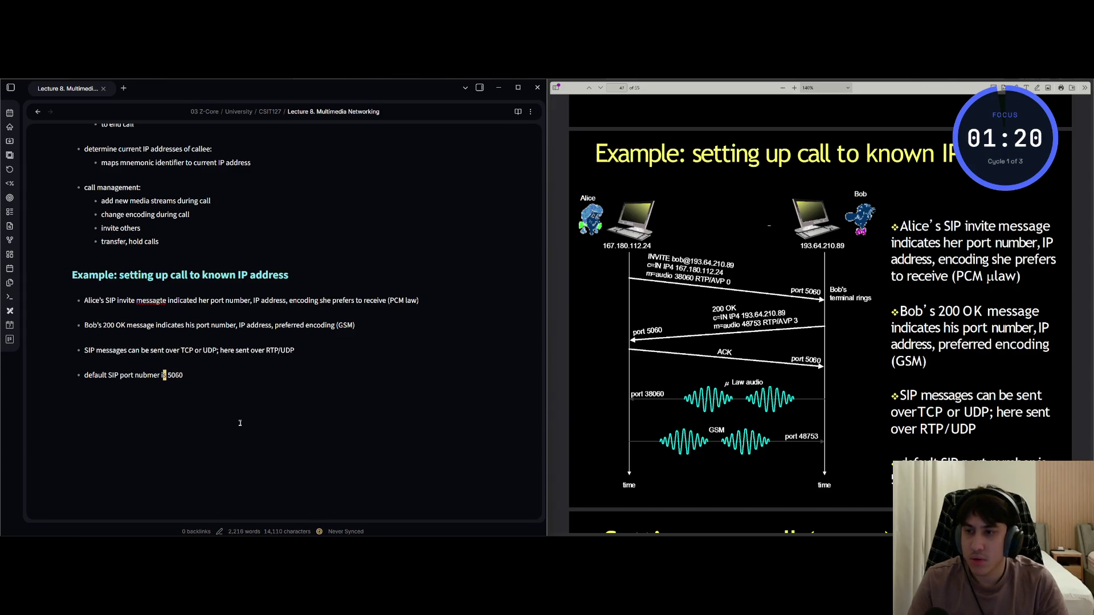
pyautogui.write('x')
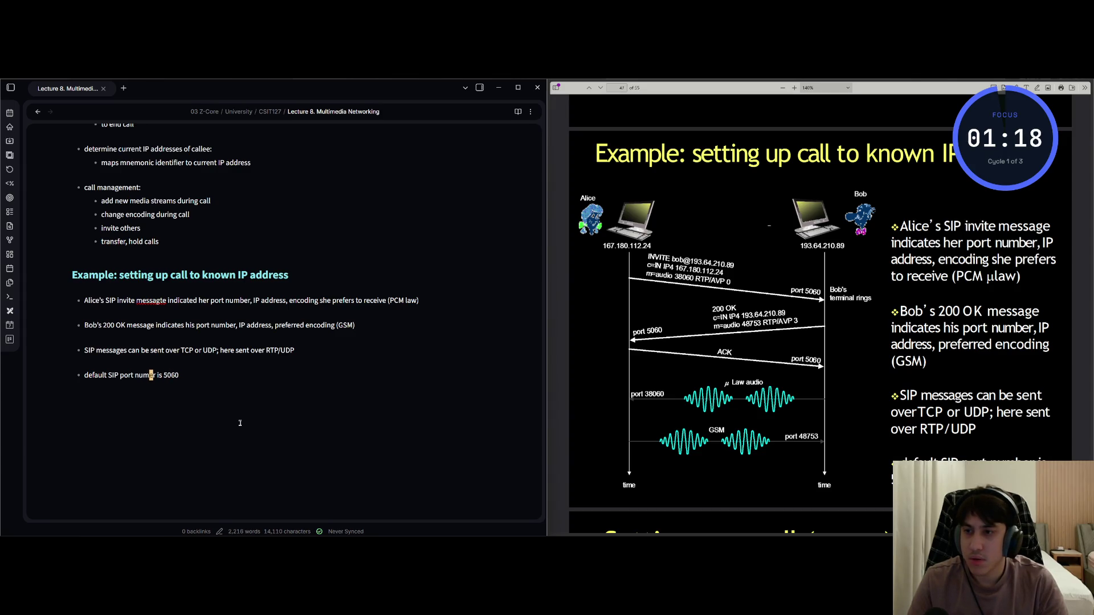
pyautogui.write('ab')
pyautogui.press('Escape')
# Correct 'messagte' to 'message' in Alice's SIP invite bullet
pyautogui.press('k')
pyautogui.press('k')
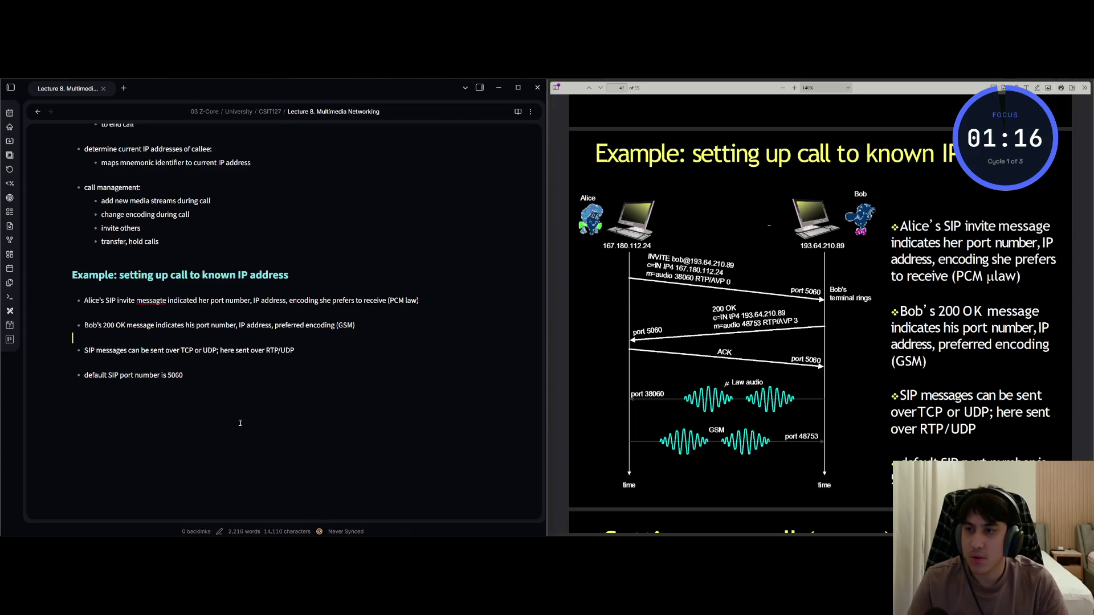
pyautogui.press('l')
pyautogui.press('l')
pyautogui.press('l')
pyautogui.press('x')
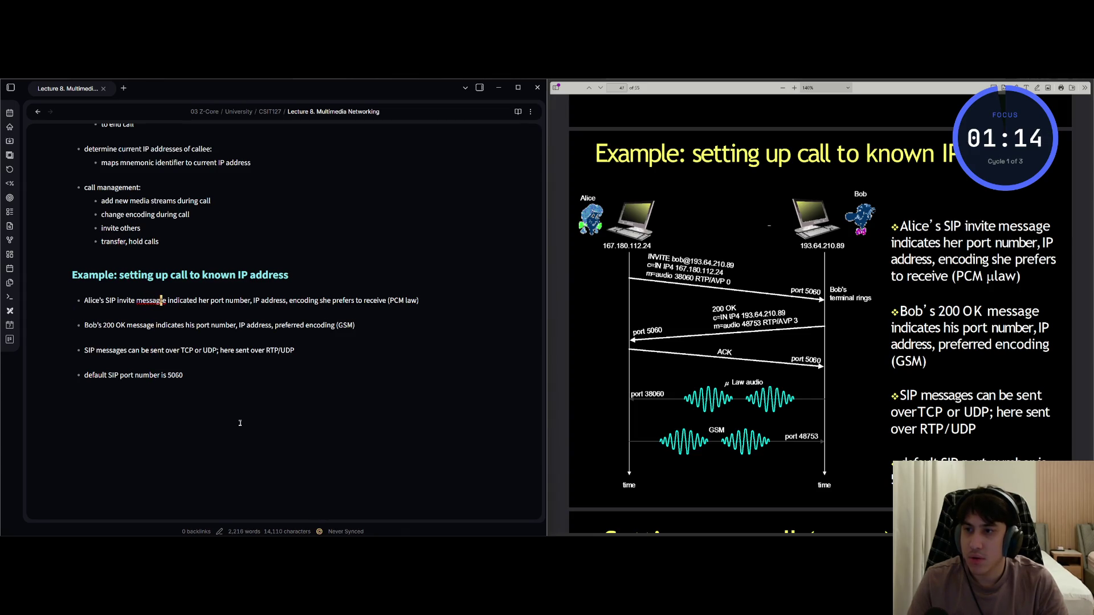
pyautogui.press('x')
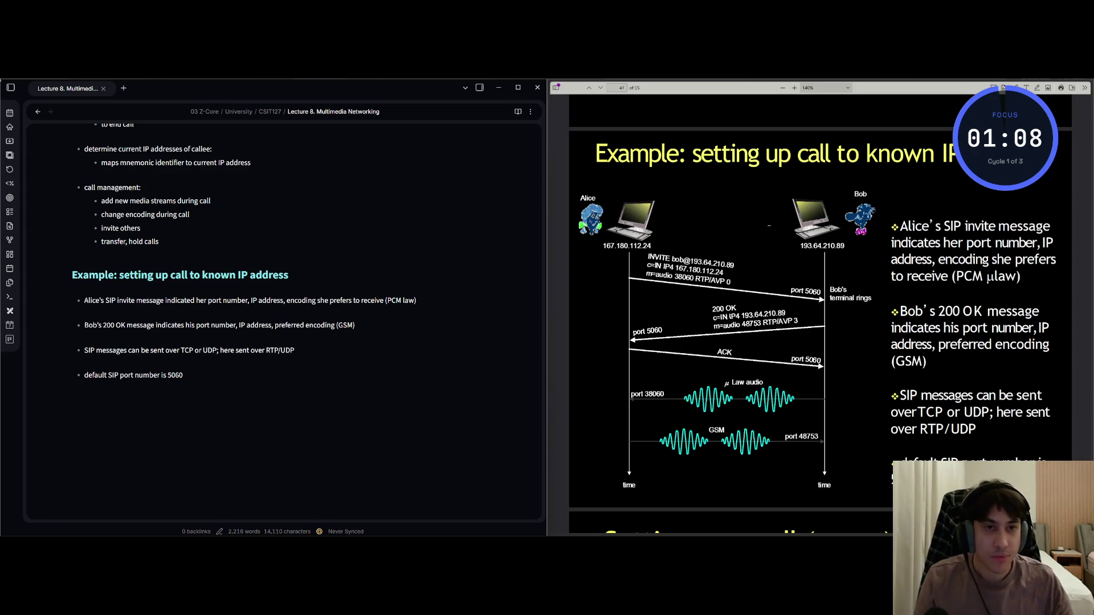
pyautogui.press('ctrl+Print')
# Paste a screenshot of the slide's SIP call-flow diagram below the last bullet and save with :w
pyautogui.moveTo(576, 176)
pyautogui.mouseDown()
pyautogui.moveTo(820, 381)
pyautogui.moveTo(861, 489)
pyautogui.moveTo(875, 492)
pyautogui.mouseUp()
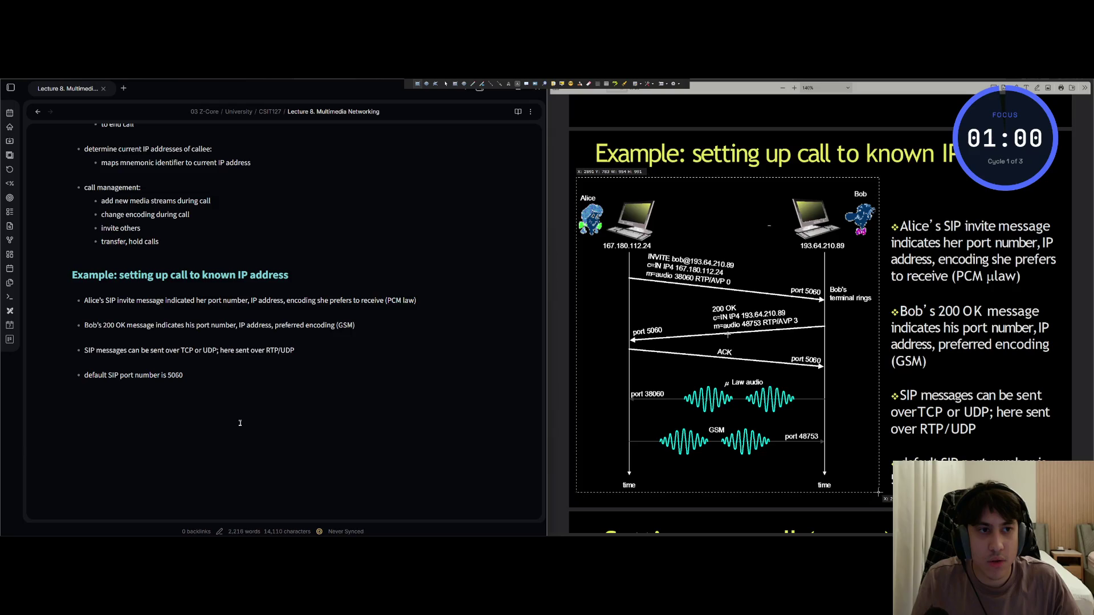
pyautogui.press('Escape')
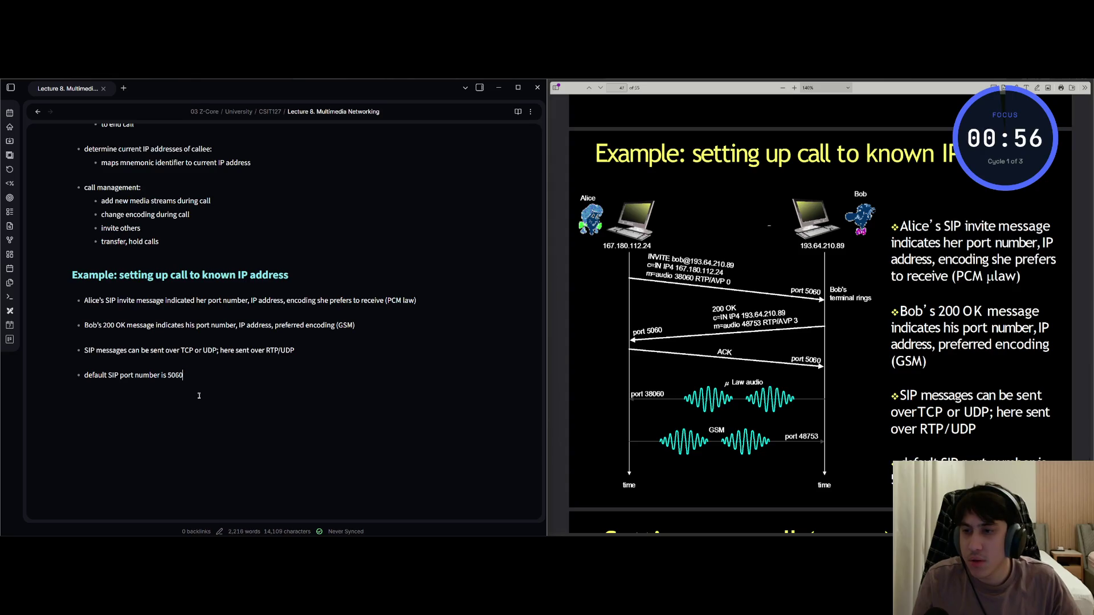
pyautogui.hotkey('ctrl', 'v')
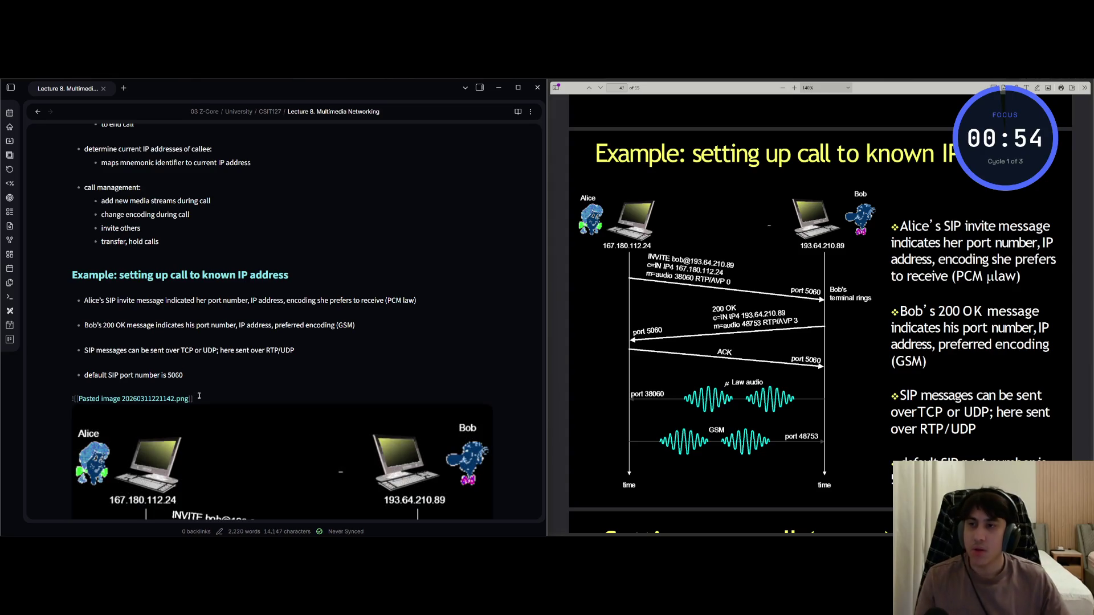
pyautogui.press('Escape')
pyautogui.write(':w')
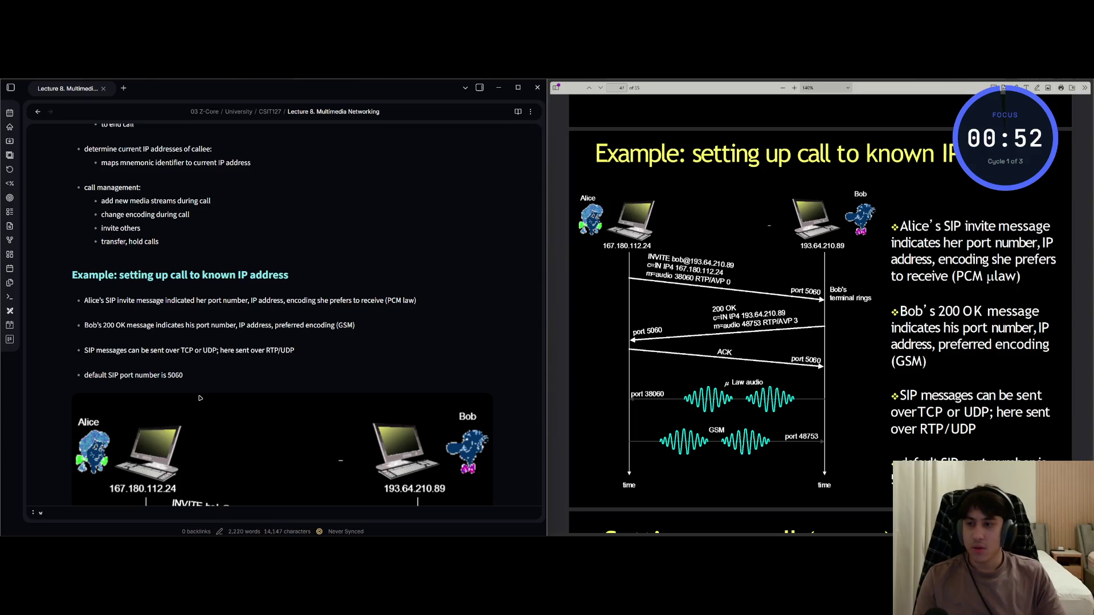
pyautogui.press('Return')
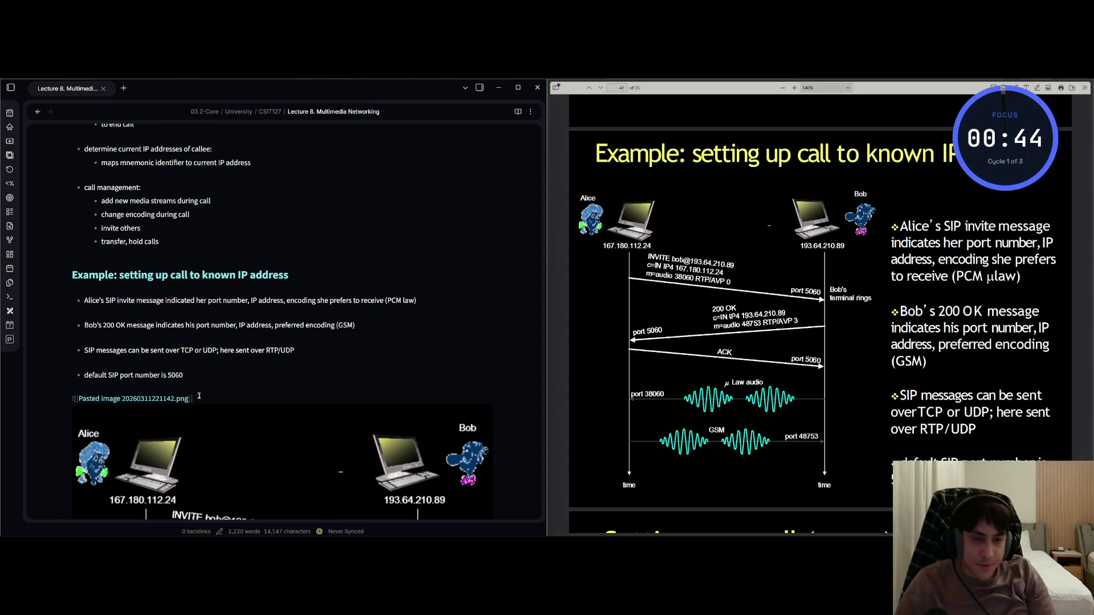
# Advance the PDF to the 'Setting up a call (more)' slide and return focus to the note
pyautogui.hotkey('alt', 'Tab')
pyautogui.press('pagedown')
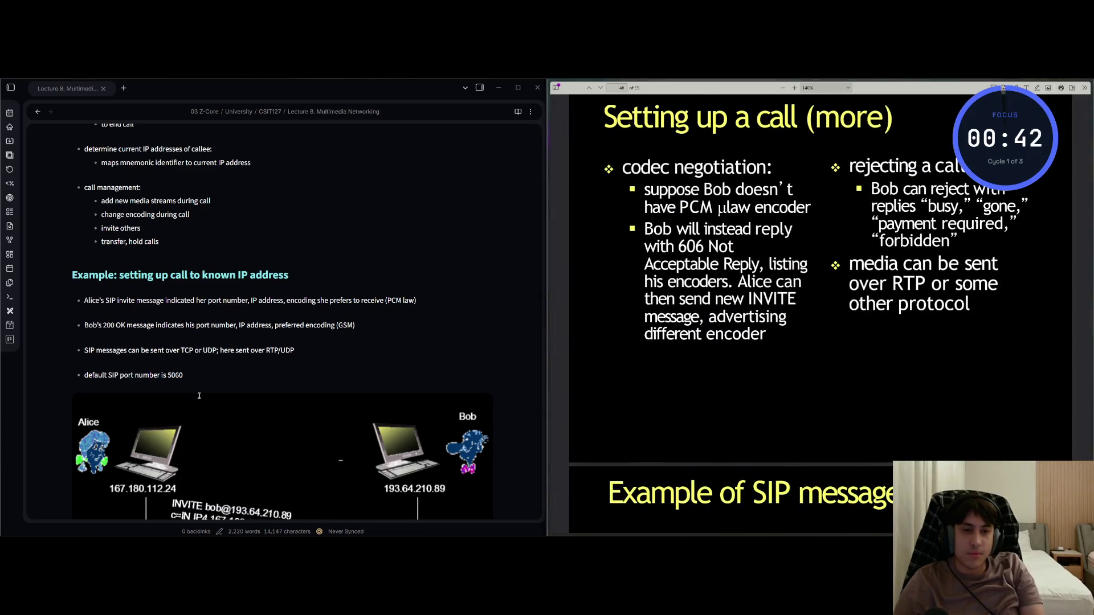
pyautogui.press('pageup')
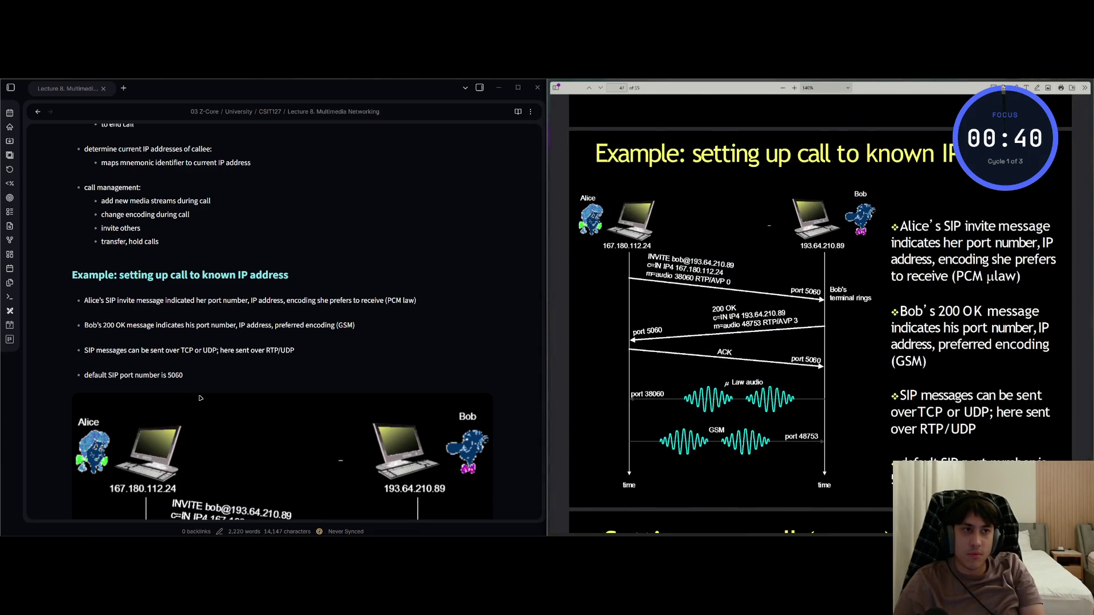
pyautogui.press('pagedown')
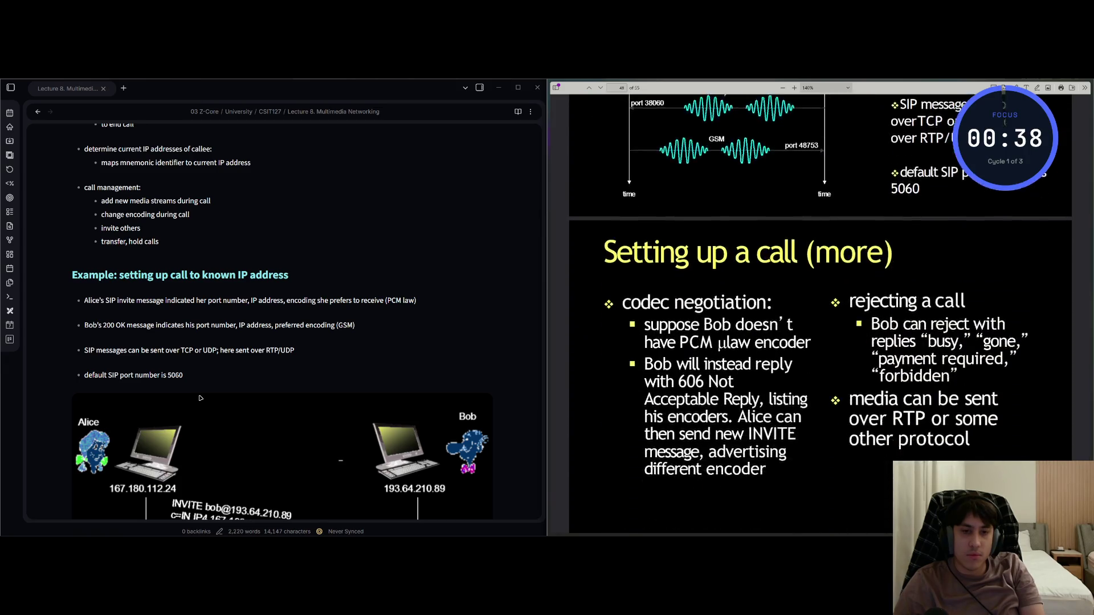
pyautogui.click(200, 397)
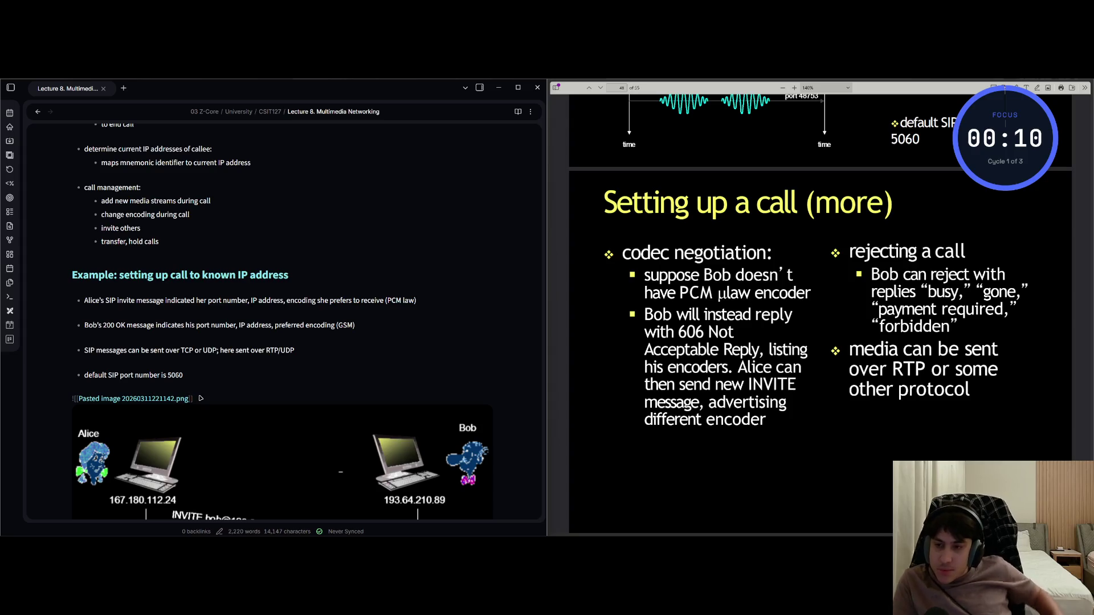
pyautogui.scroll(-3, 260, 257)
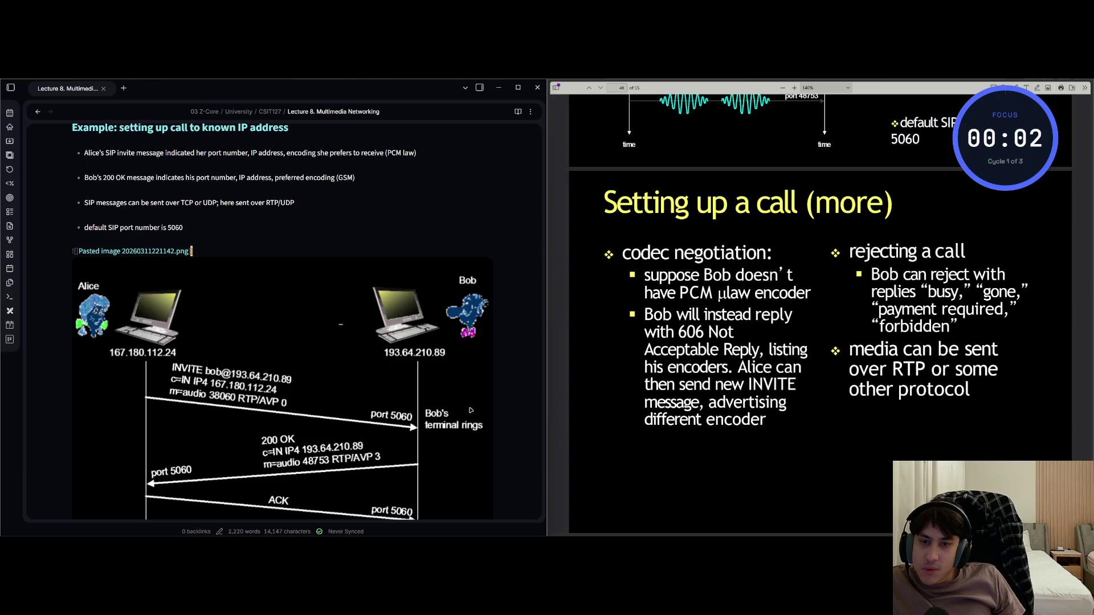
pyautogui.scroll(-1, 444, 424)
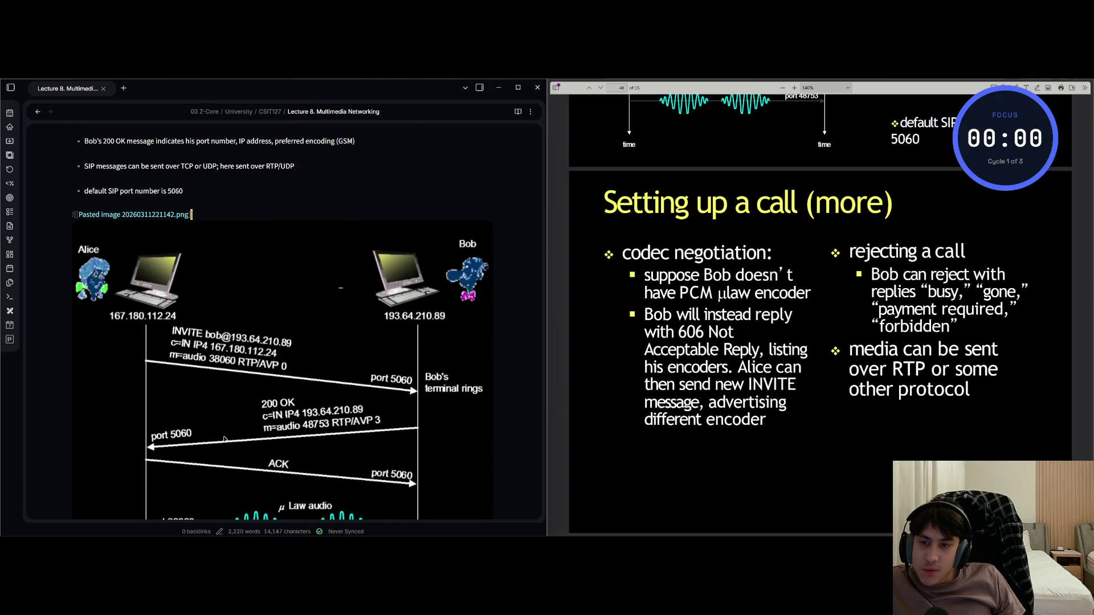
pyautogui.scroll(-1, 153, 427)
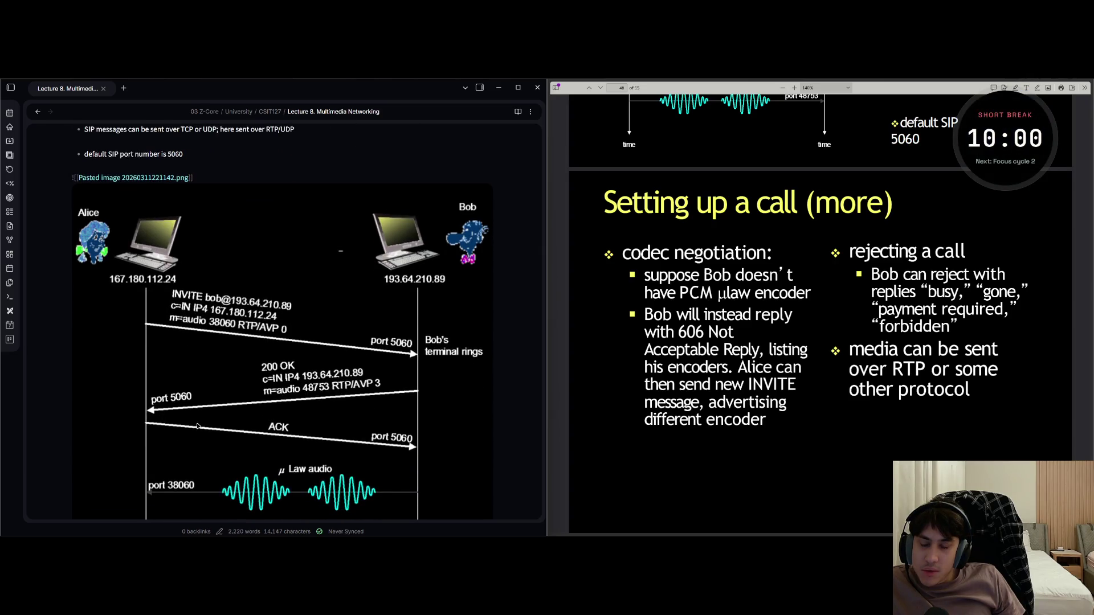
pyautogui.scroll(-2, 402, 440)
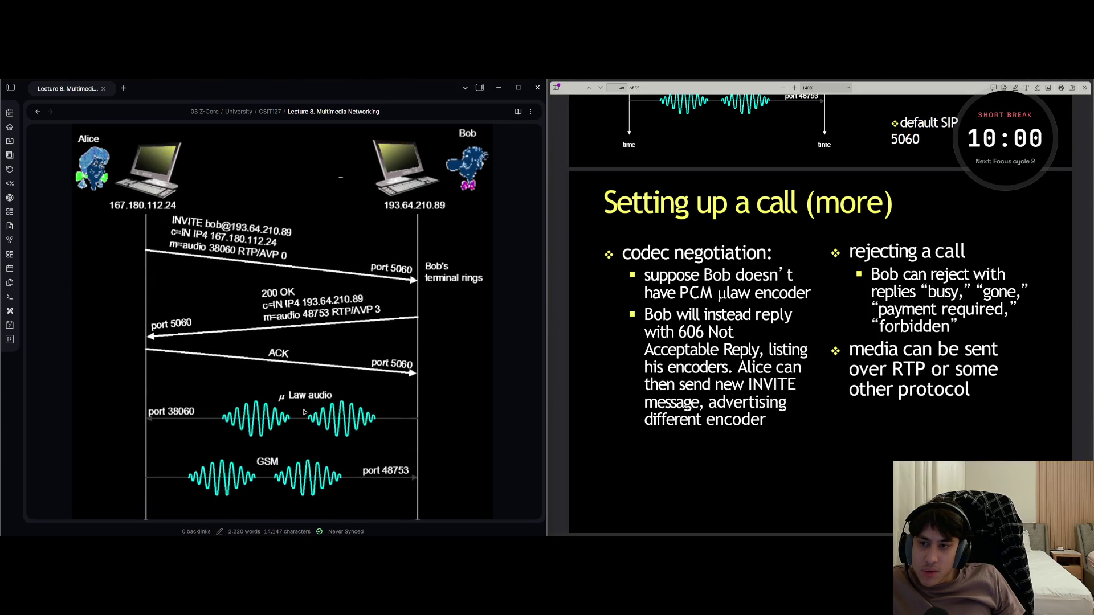
pyautogui.scroll(-4, 328, 375)
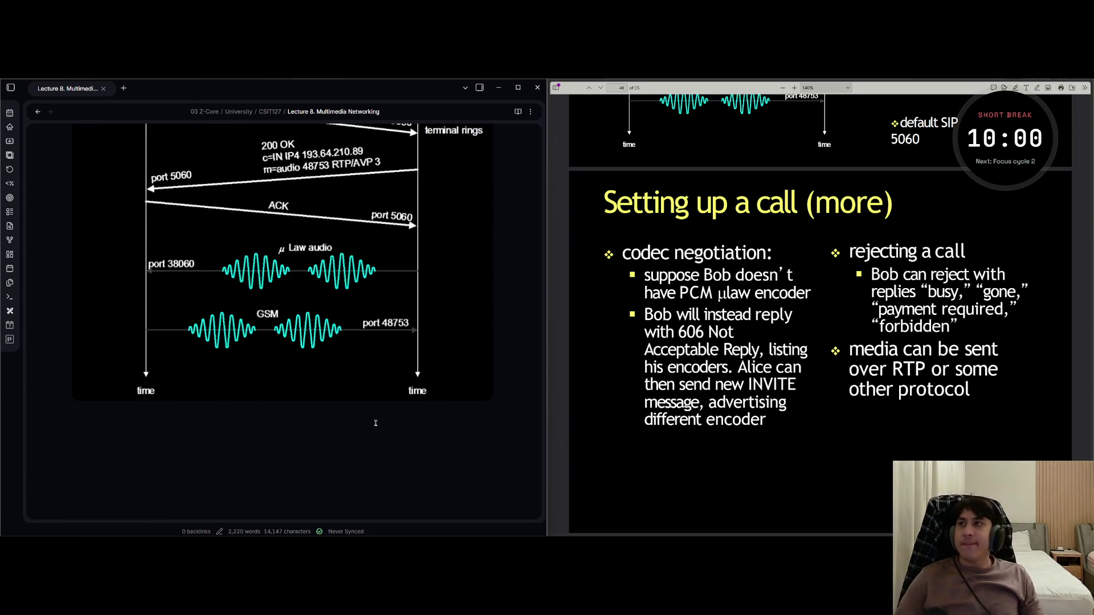
pyautogui.scroll(15, 341, 404)
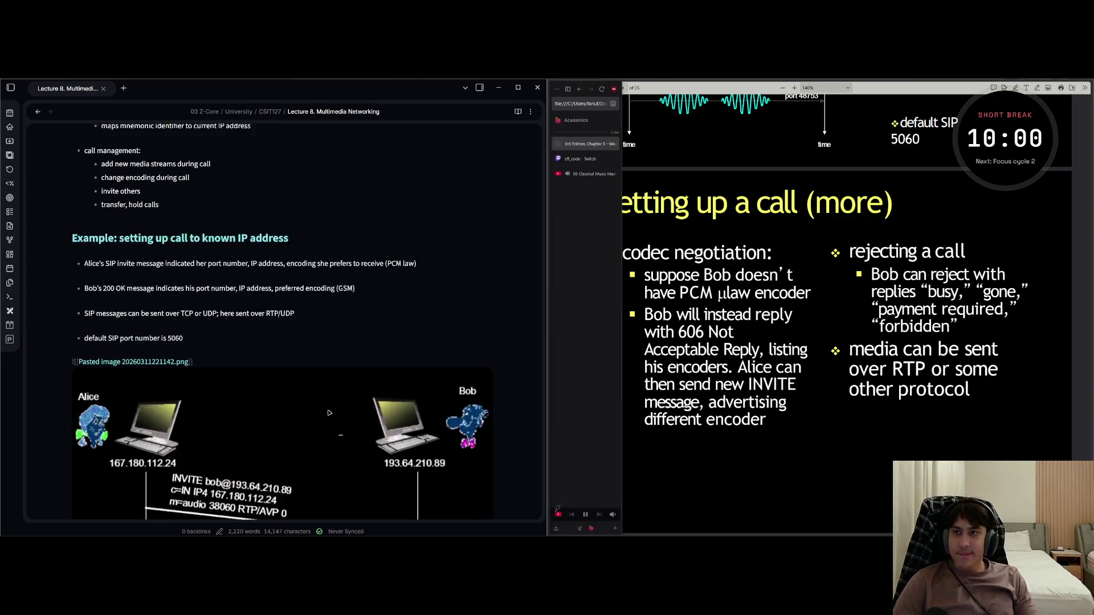
pyautogui.write(':')
pyautogui.click(253, 413)
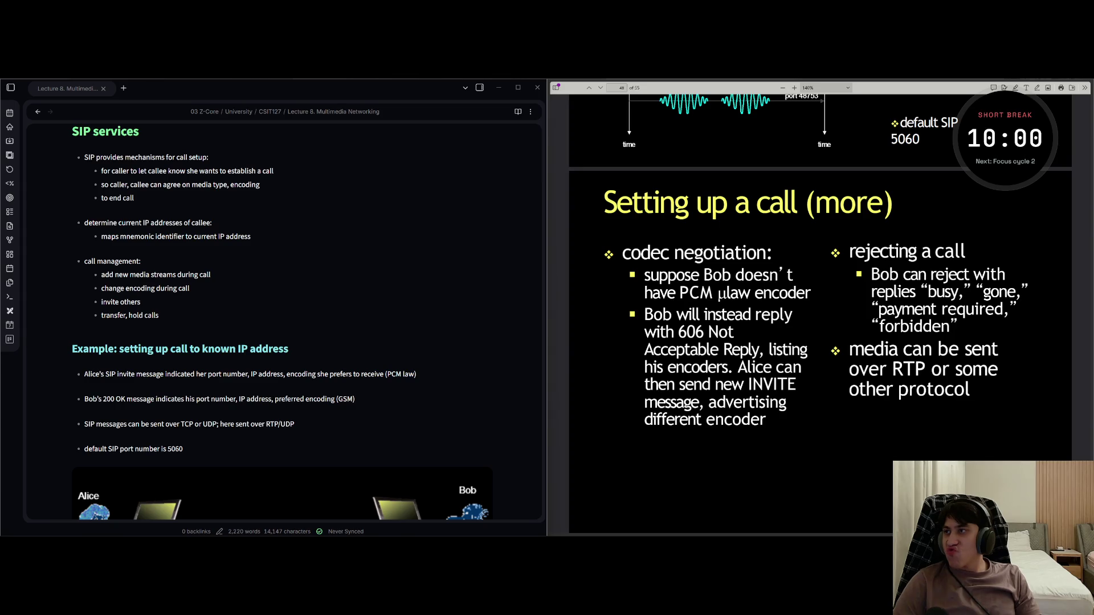
# Set the Pomodoro short break to 20 minutes and start the countdown
pyautogui.doubleClick(1028, 138)
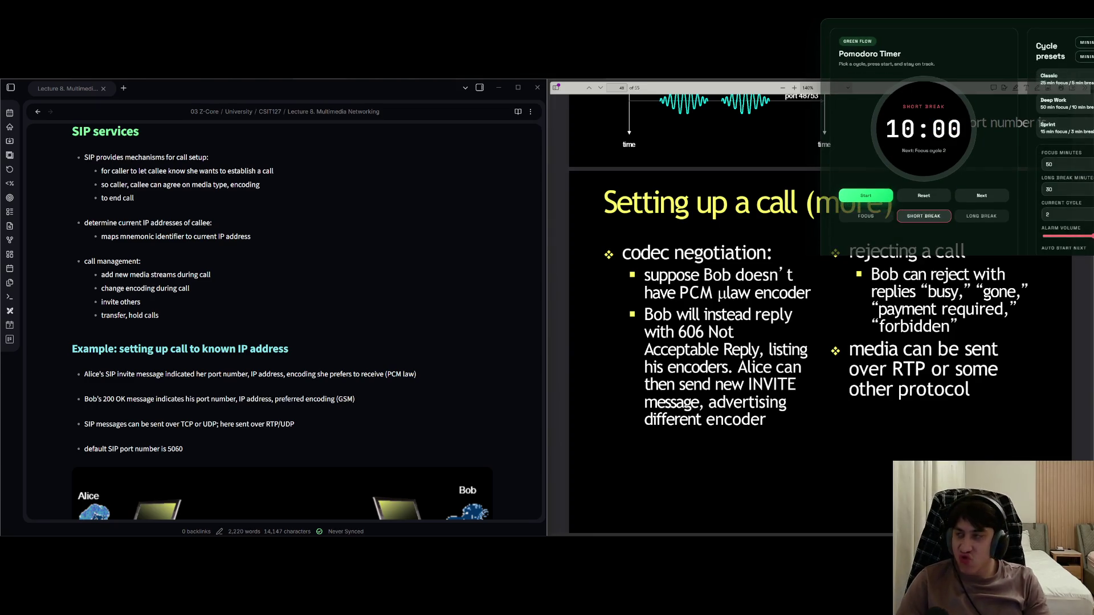
pyautogui.write('2')
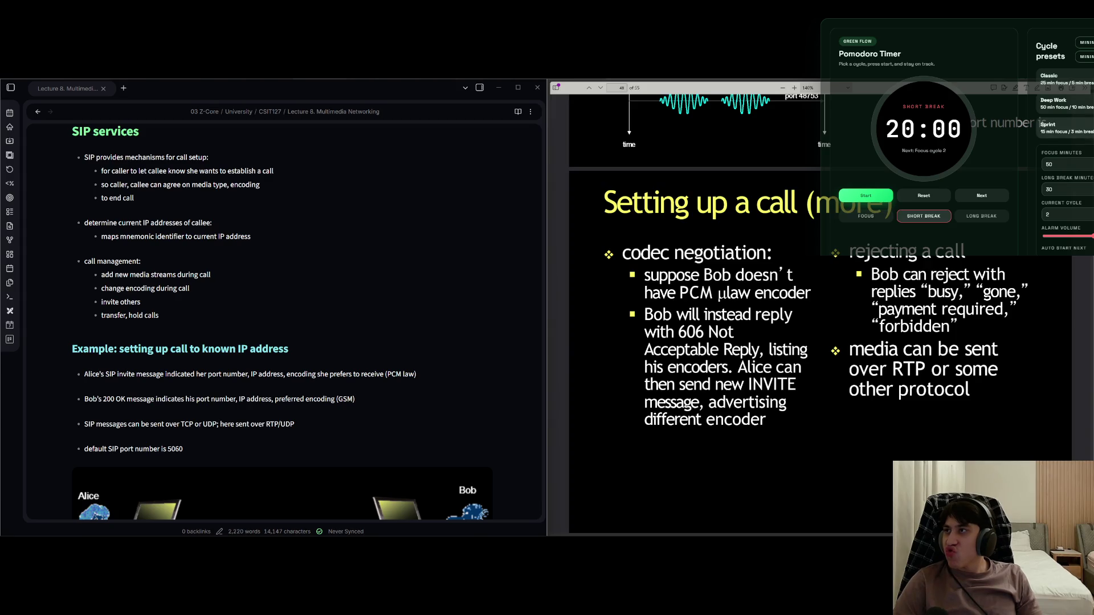
pyautogui.press('space')
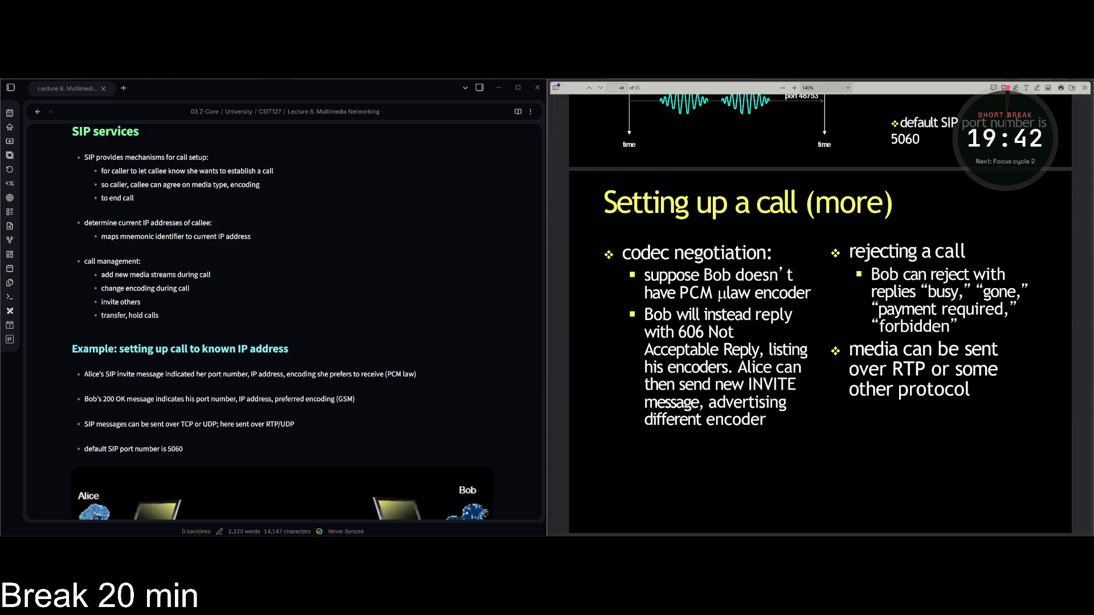
# Deafen audio in Discord, look through the SLASH server, then hide the Discord window
pyautogui.hotkey('alt', 'Tab')
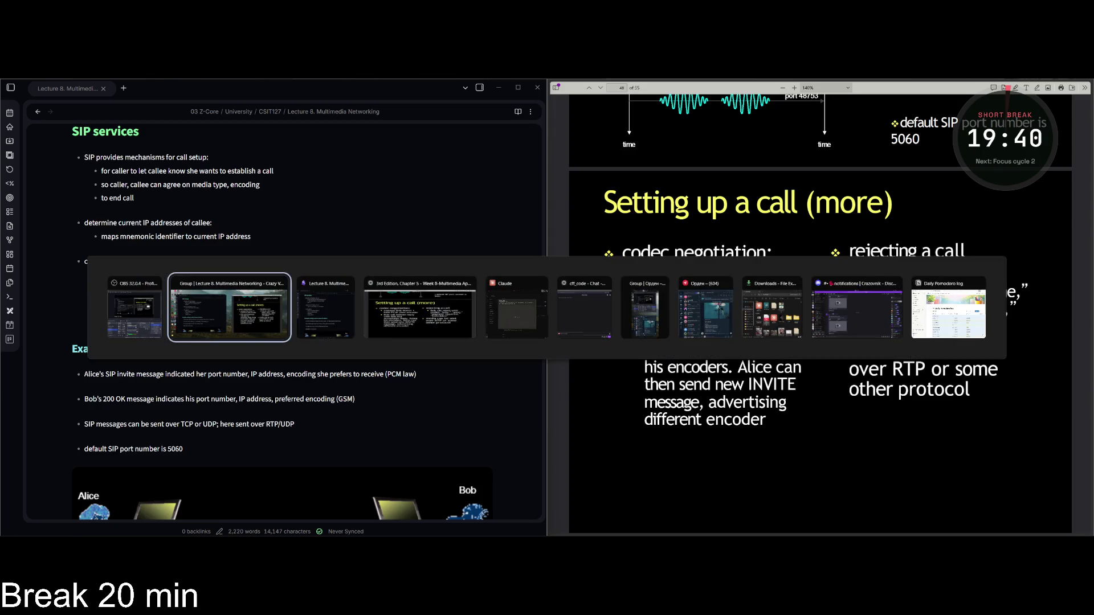
pyautogui.click(831, 301)
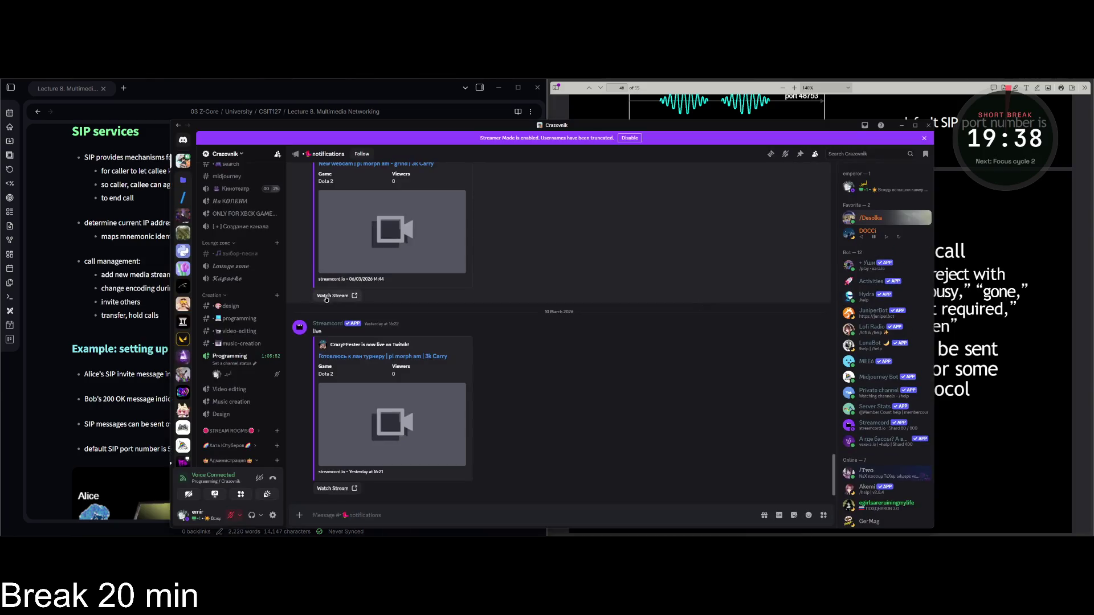
pyautogui.click(253, 516)
pyautogui.click(184, 197)
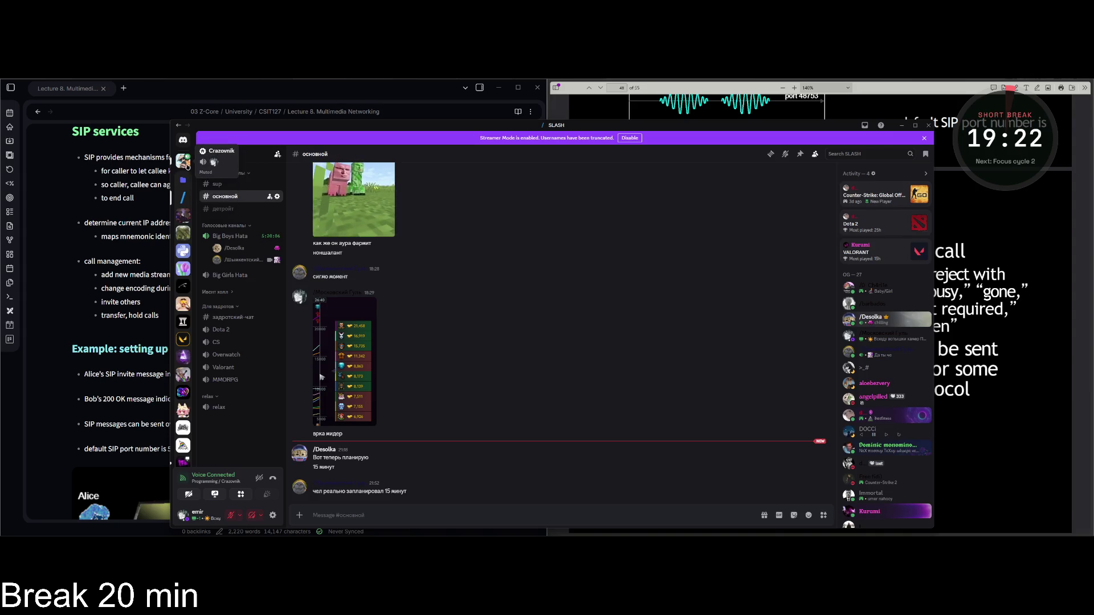
pyautogui.click(183, 162)
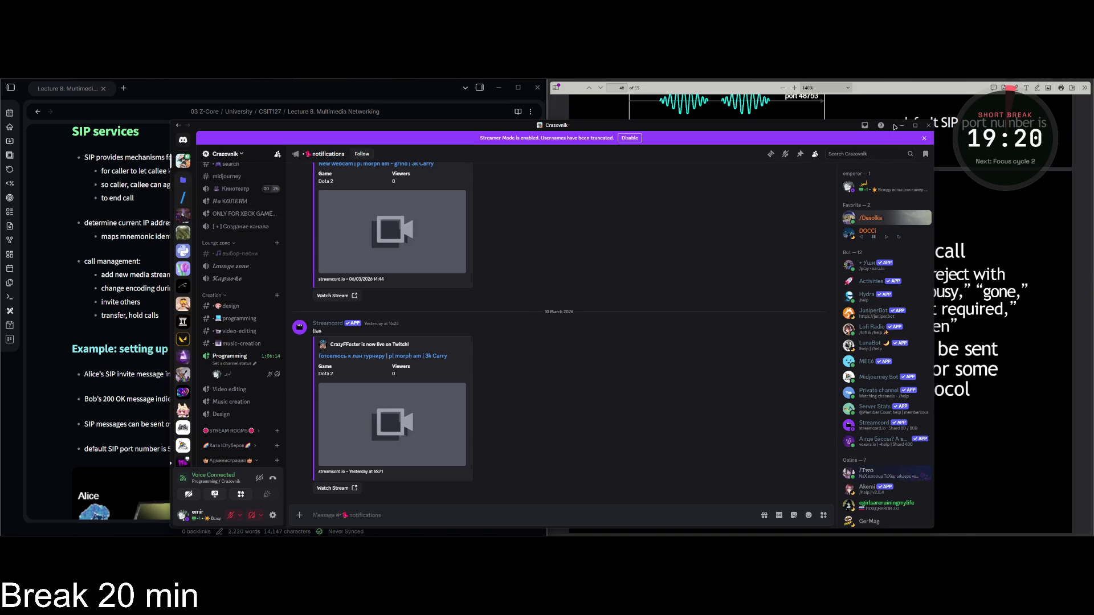
pyautogui.click(902, 125)
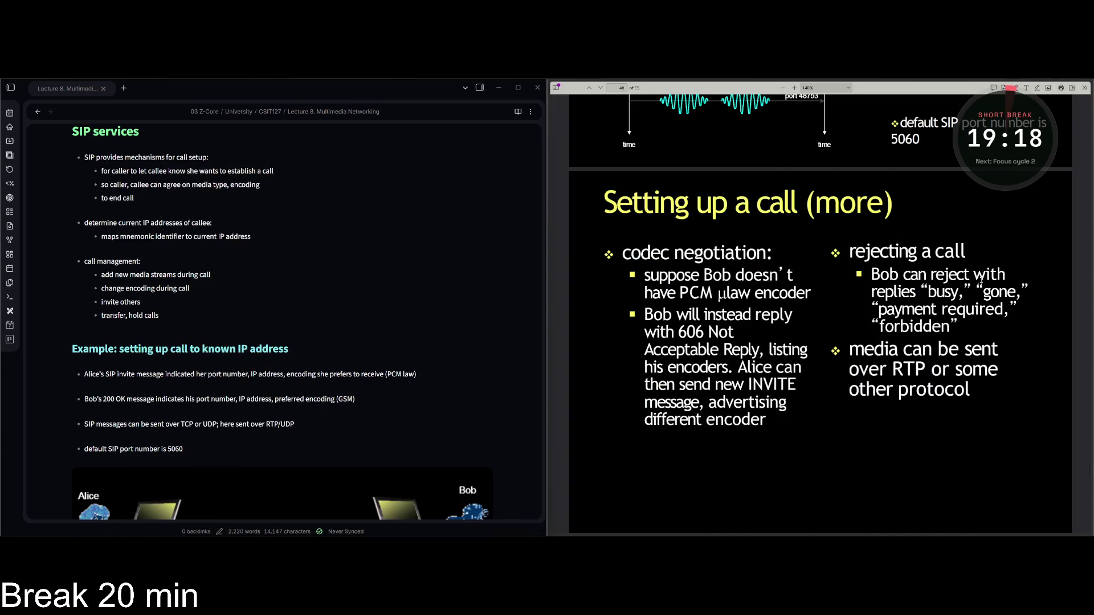